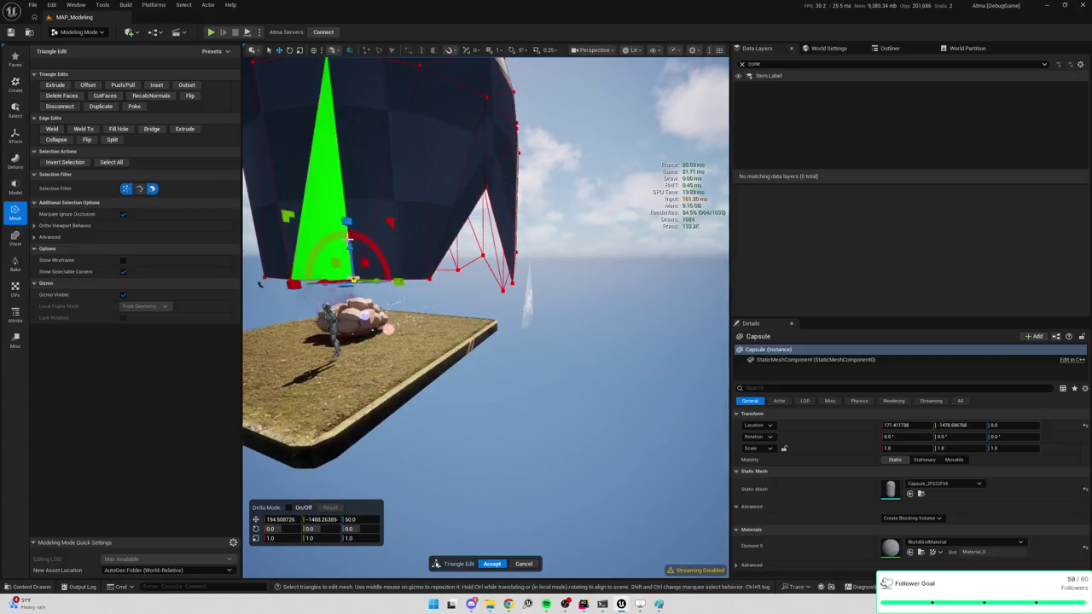
Step: Pull and rotate the selected triangles, and drop one bottom vertex lower on the capsule
mouse_move(353, 252)
mouse_down()
mouse_move(360, 153)
mouse_move(366, 170)
mouse_up()
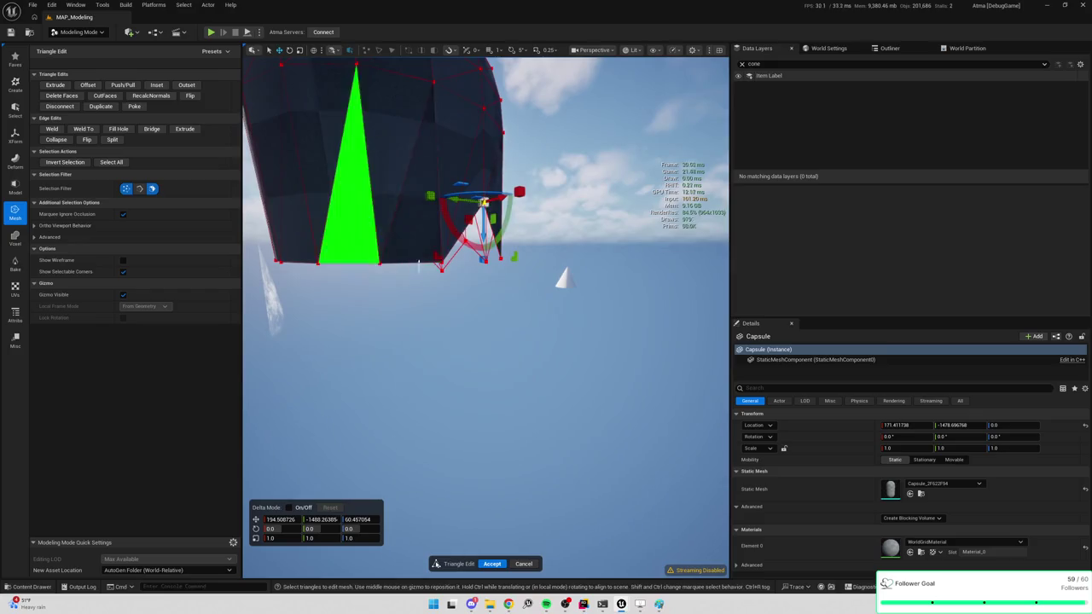
mouse_move(480, 208)
mouse_down()
mouse_move(503, 256)
mouse_move(473, 336)
mouse_up()
middle_click(461, 318)
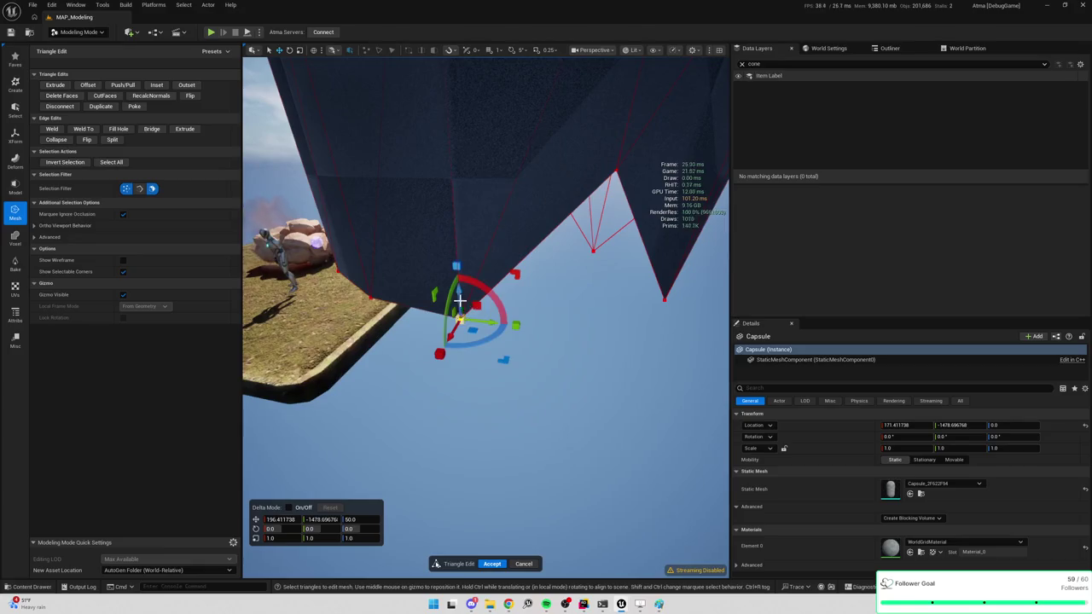
drag(460, 291, 460, 331)
mouse_move(381, 299)
mouse_down()
mouse_move(354, 303)
mouse_move(444, 305)
mouse_up()
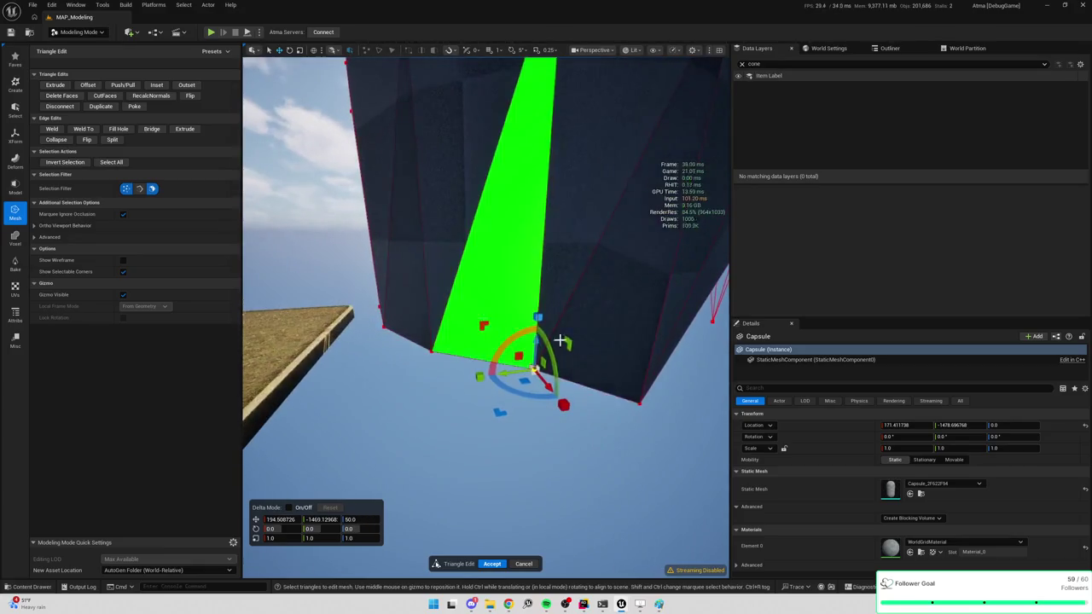
mouse_move(540, 328)
mouse_down()
mouse_move(563, 158)
mouse_move(529, 167)
mouse_move(481, 365)
mouse_move(475, 300)
mouse_up()
Step: Move the capsule's lower-left triangle down onto the bottom-left corner
click(472, 361)
click(419, 353)
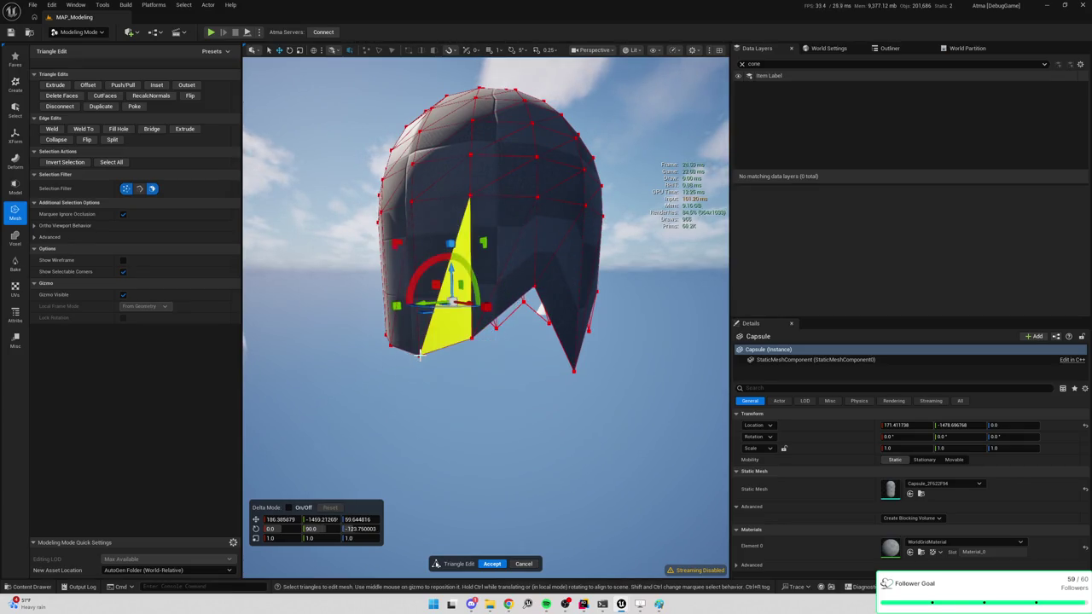
mouse_move(419, 353)
mouse_down()
mouse_move(439, 187)
mouse_move(437, 203)
mouse_up()
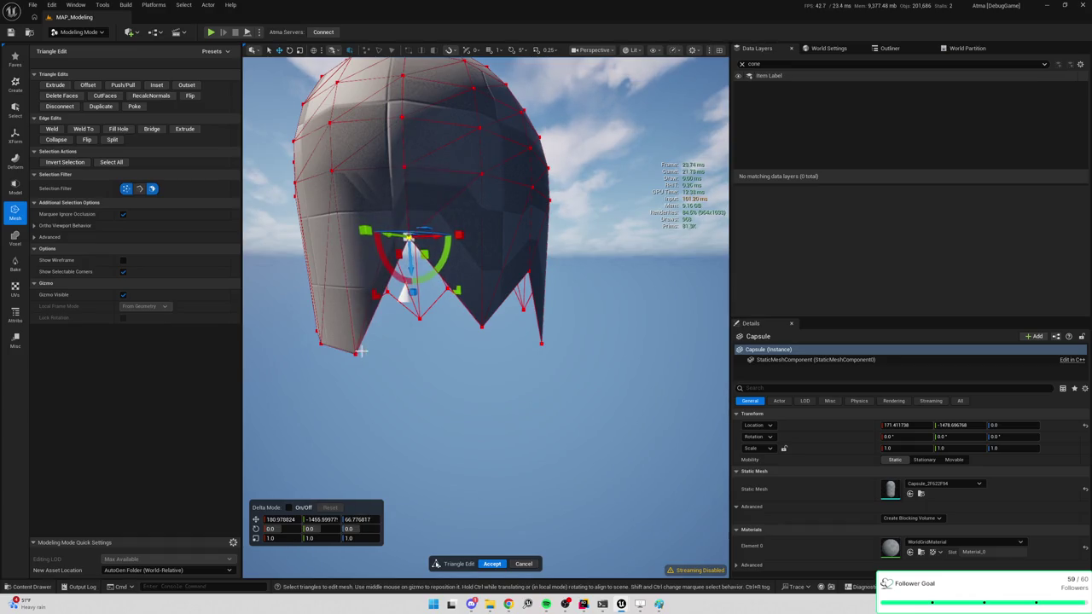
mouse_move(355, 355)
mouse_down()
mouse_move(352, 343)
mouse_move(451, 348)
mouse_move(458, 225)
mouse_move(450, 337)
mouse_move(474, 271)
mouse_move(465, 286)
mouse_up()
Step: Adjust two more bottom vertices to sharpen the capsule's jagged tips
click(449, 334)
mouse_move(445, 505)
mouse_down()
mouse_move(453, 384)
mouse_move(437, 291)
mouse_move(455, 150)
mouse_up()
drag(529, 170, 495, 171)
click(510, 299)
mouse_move(512, 263)
mouse_down()
mouse_move(514, 254)
mouse_move(473, 337)
mouse_up()
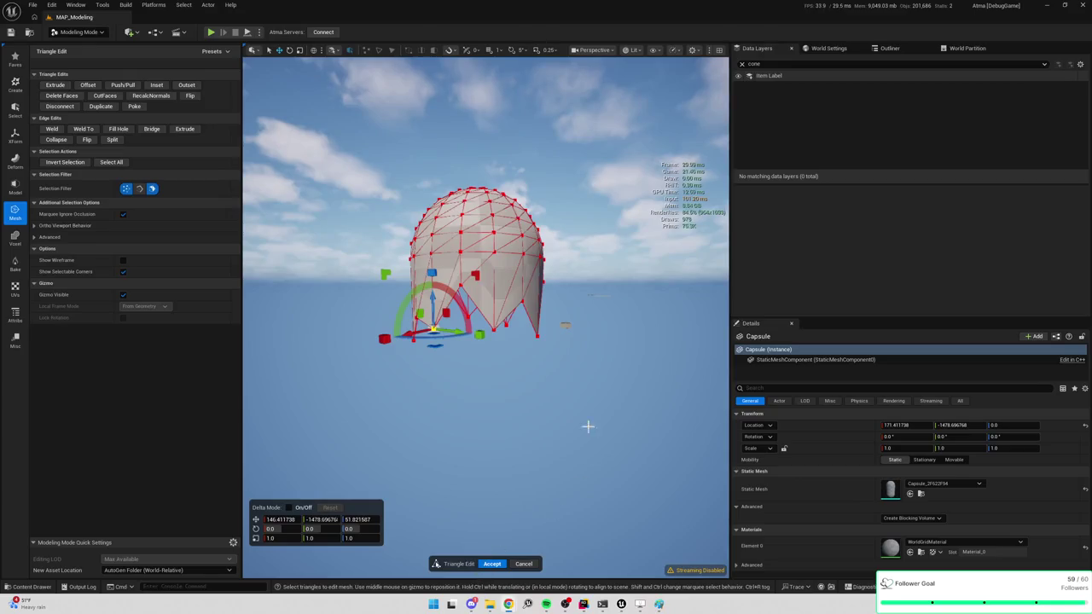
Step: Marquee-select the capsule's lower triangle ring and move it down, undoing a stray sideways shift
mouse_move(546, 393)
mouse_down()
mouse_move(494, 375)
mouse_move(529, 381)
mouse_up()
drag(364, 289, 654, 418)
click(359, 314)
drag(361, 276, 696, 427)
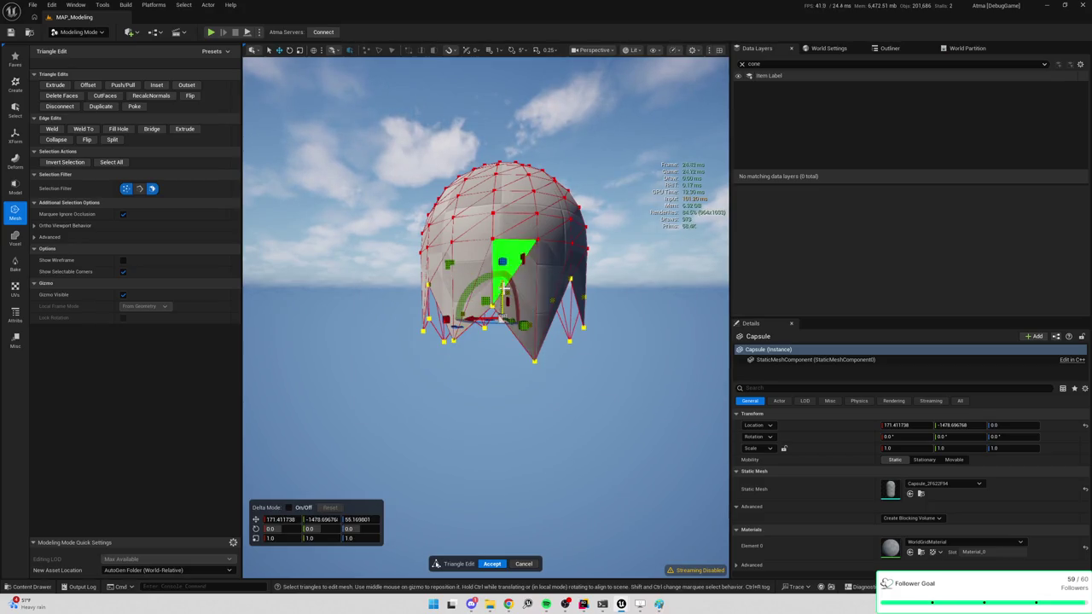
drag(506, 267, 516, 441)
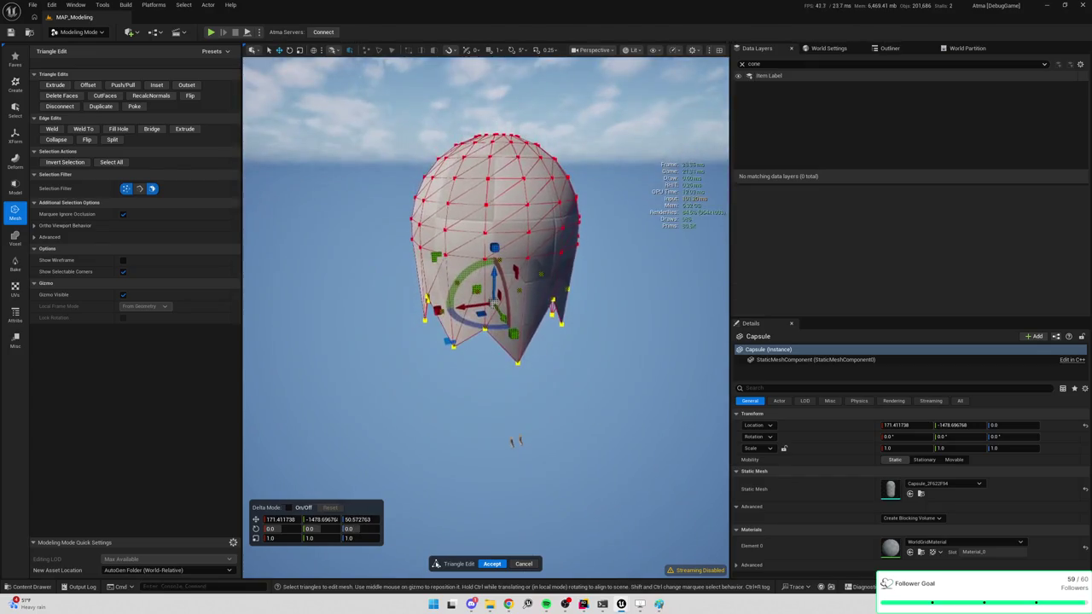
drag(489, 309, 508, 293)
key(ctrl+z)
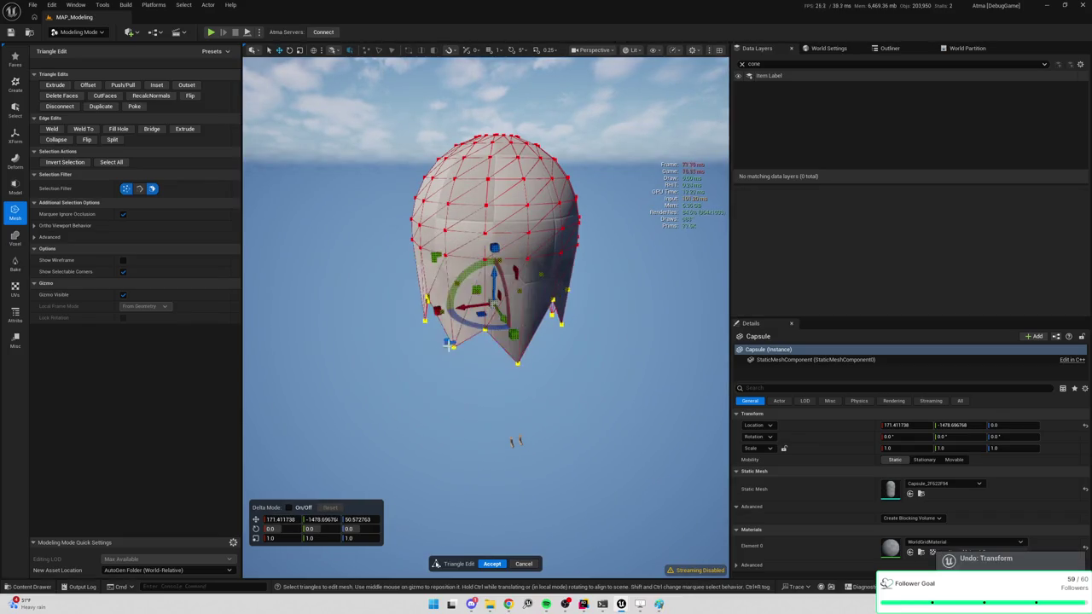
Step: Scale the lower triangle ring inward to about 0.95 and lower it slightly further
drag(446, 344, 467, 326)
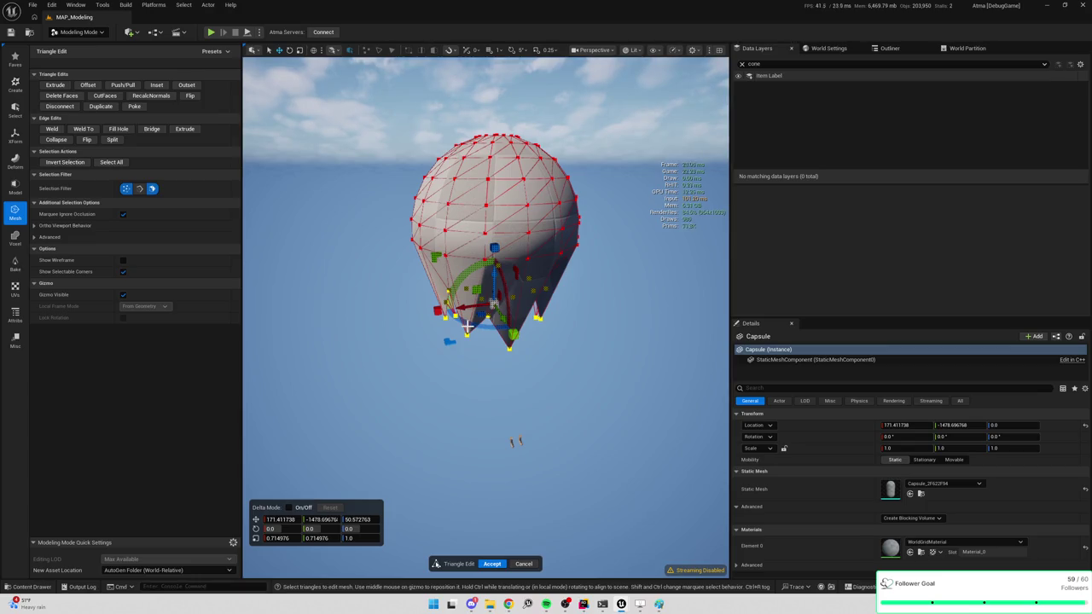
drag(466, 326, 493, 294)
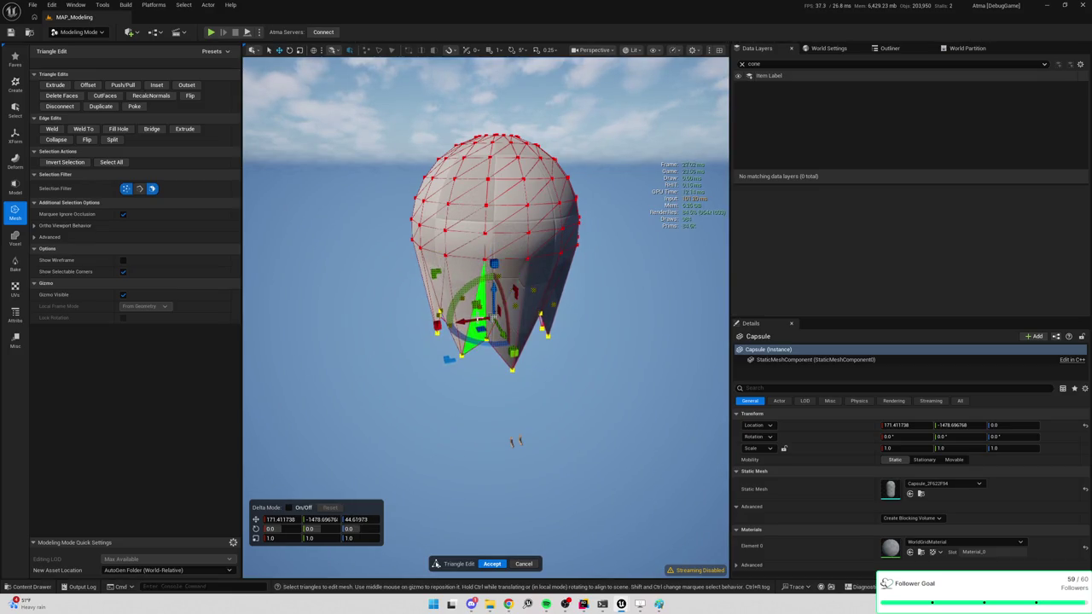
mouse_move(450, 359)
mouse_down()
mouse_move(599, 319)
mouse_move(620, 307)
mouse_move(609, 302)
mouse_up()
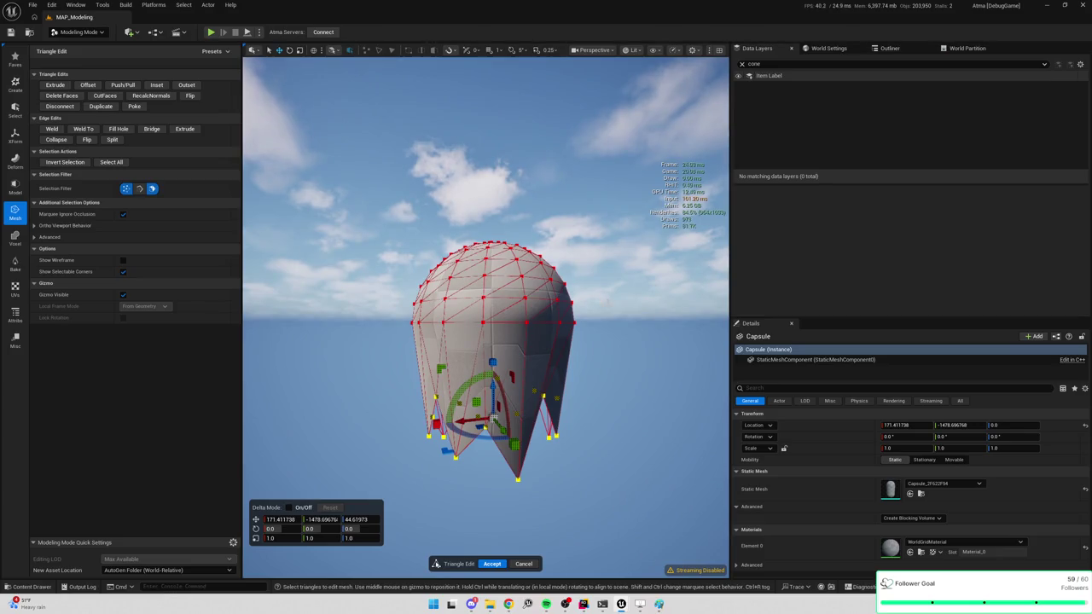
mouse_move(492, 388)
mouse_down()
mouse_move(634, 412)
mouse_move(477, 398)
mouse_up()
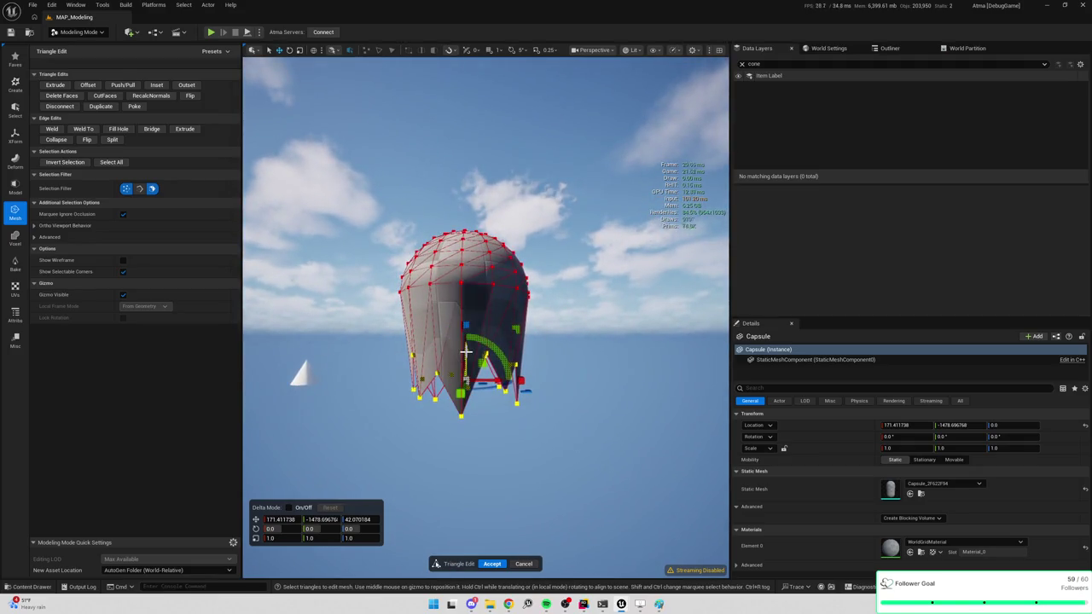
drag(466, 349, 465, 357)
Step: Select a band of triangles across the capsule and lower it a little
mouse_move(382, 301)
mouse_down()
mouse_move(375, 294)
mouse_move(590, 322)
mouse_up()
click(394, 297)
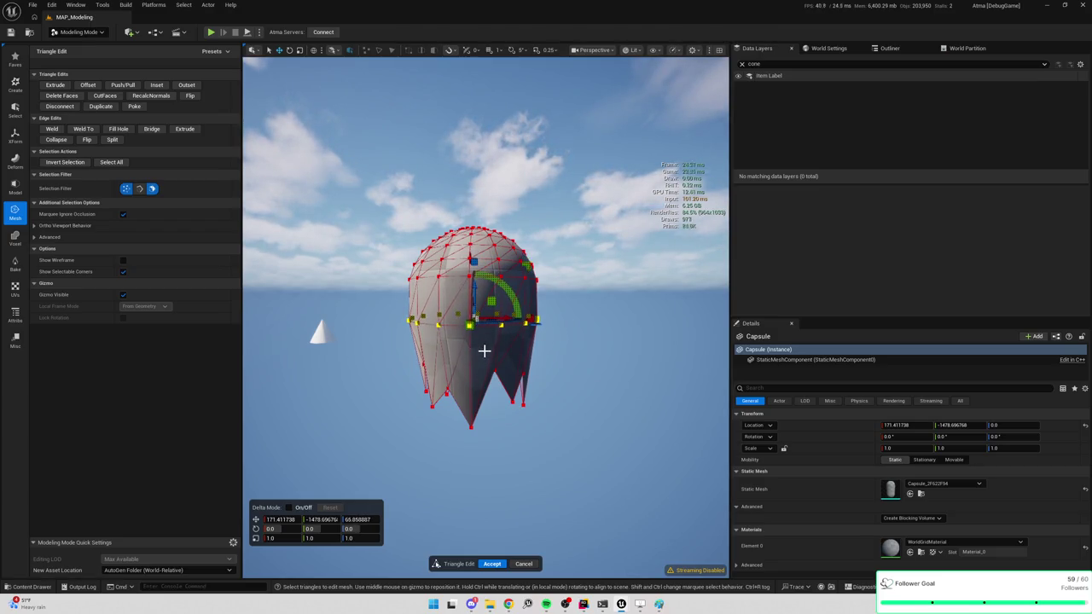
click(393, 280)
mouse_move(389, 273)
mouse_down()
mouse_move(588, 307)
mouse_move(610, 286)
mouse_up()
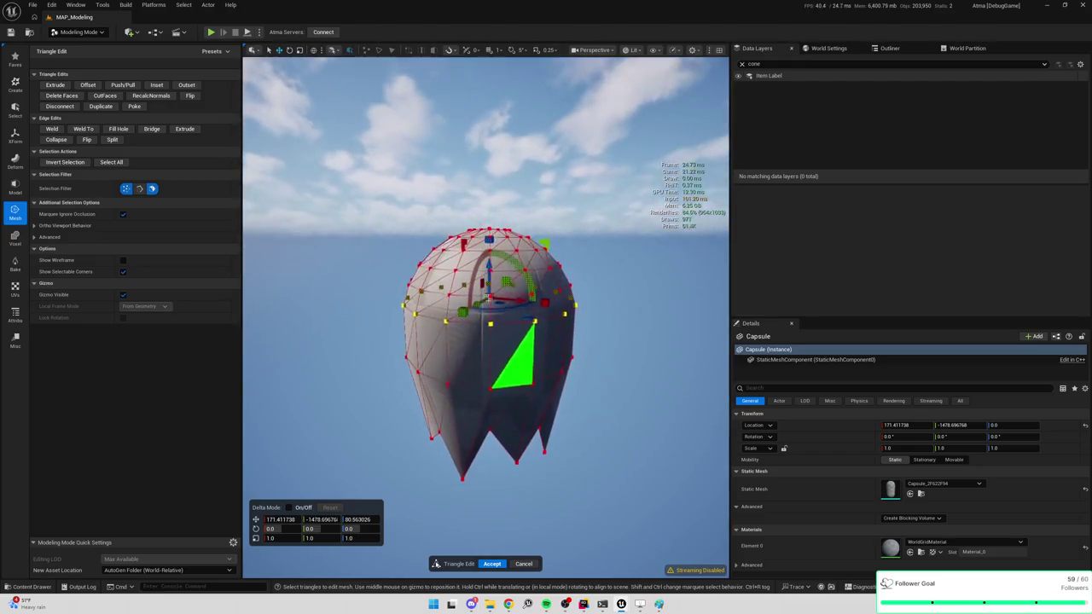
drag(490, 266, 491, 277)
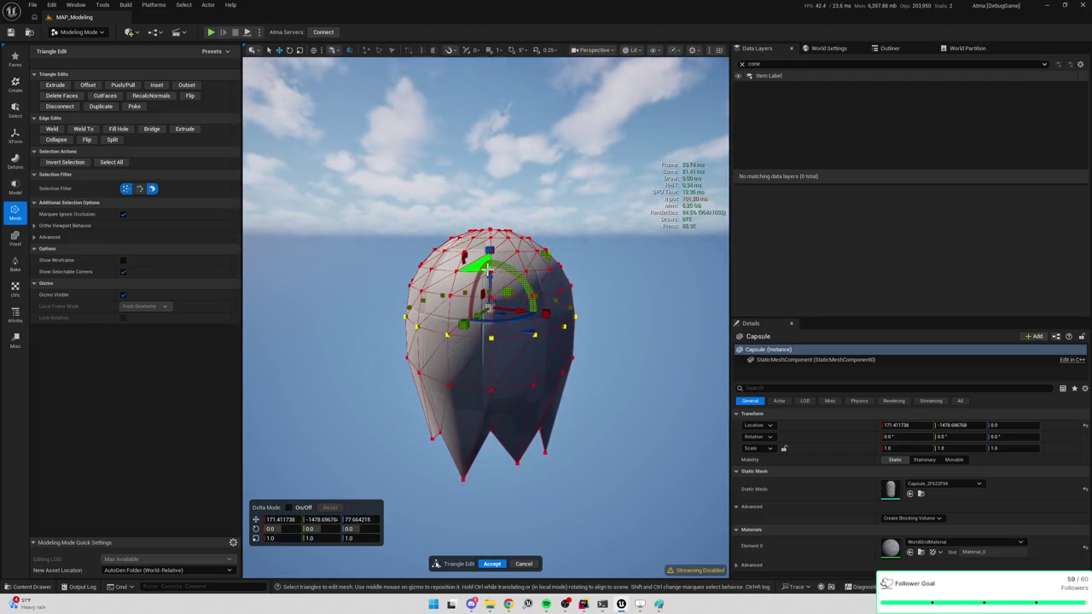
Step: Marquee-select the middle vertex ring evenly in the flat Front and Left ortho views
key(alt+h)
key(alt+k)
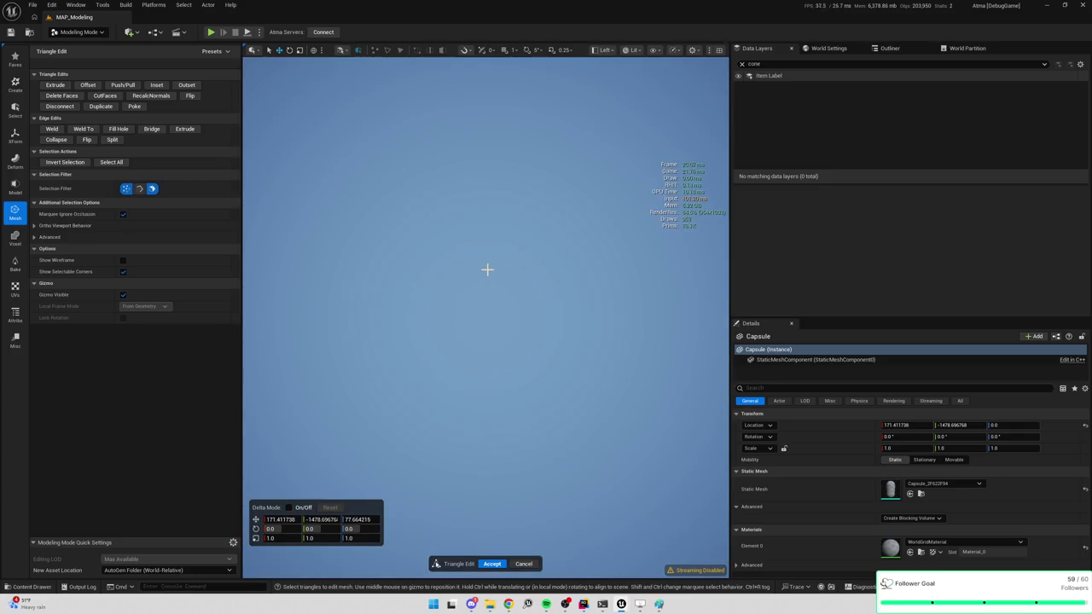
key(f)
scroll(521, 333, up, 2)
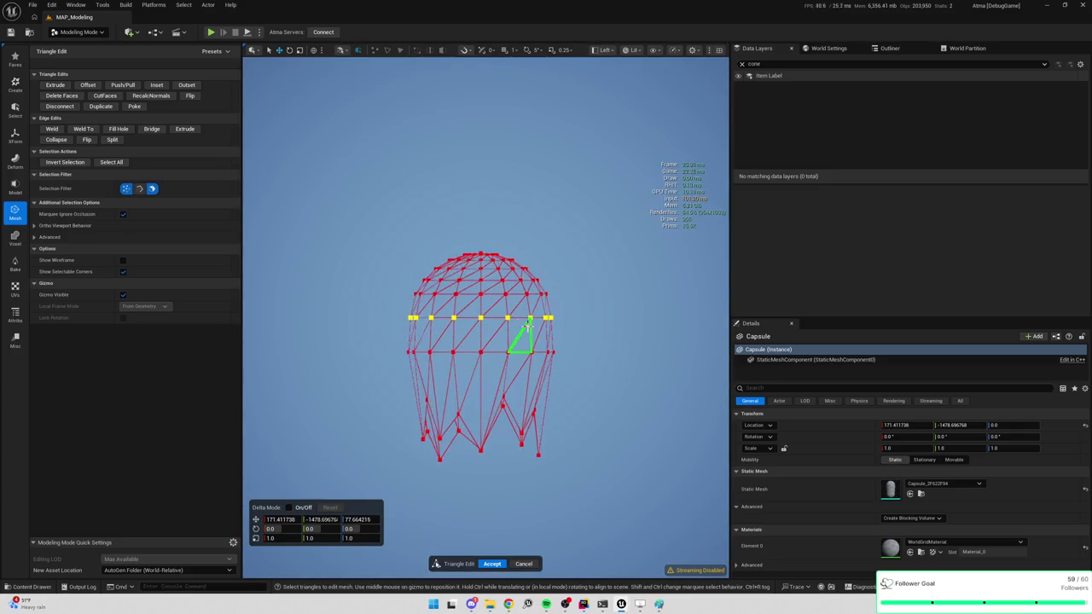
mouse_move(362, 305)
mouse_down()
mouse_move(605, 338)
mouse_move(592, 332)
mouse_up()
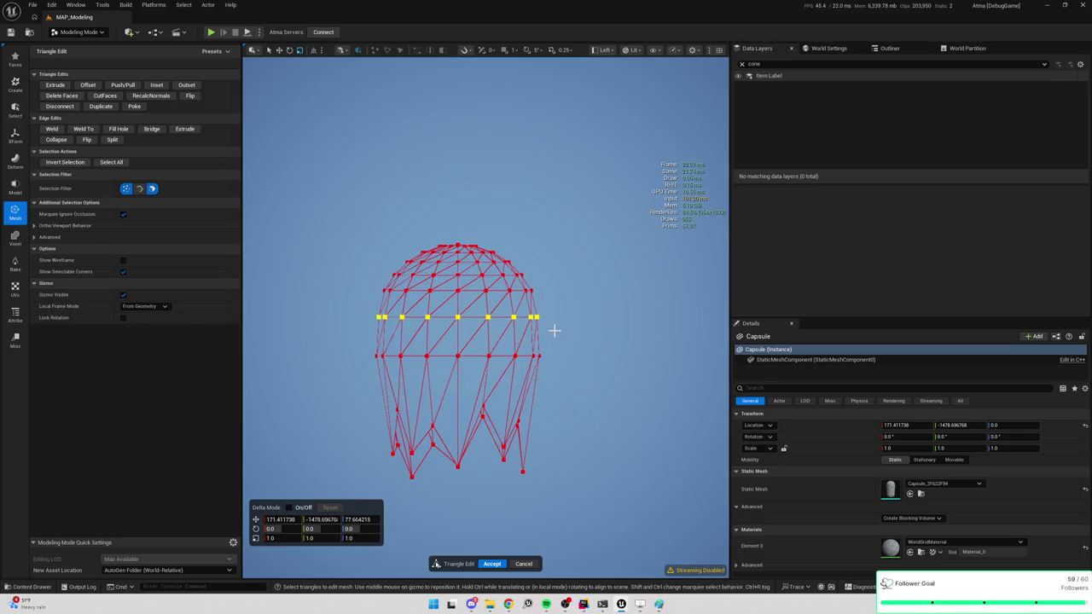
drag(572, 323, 614, 312)
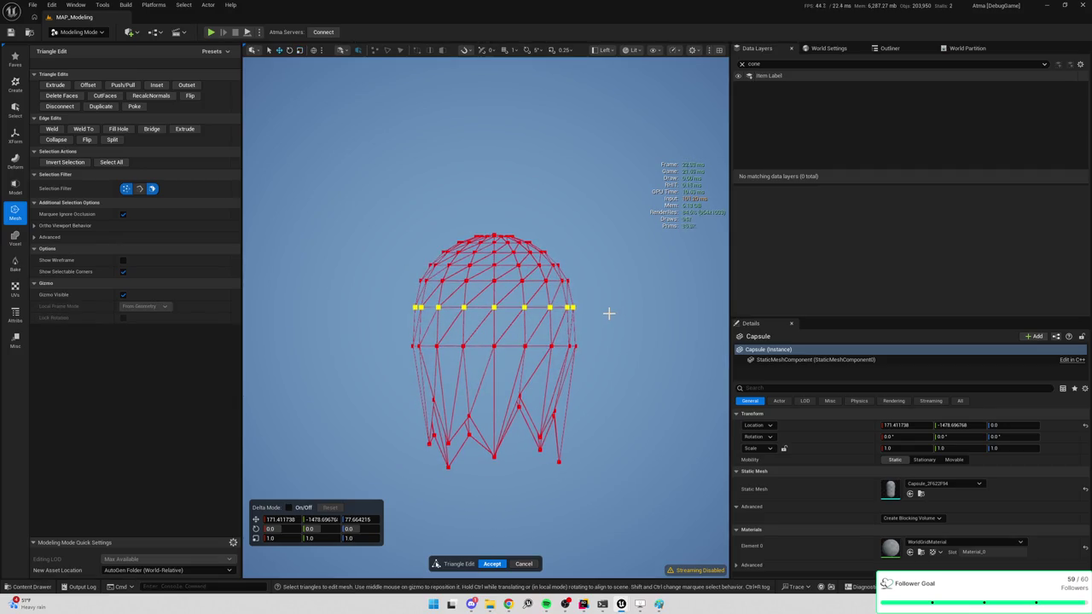
Step: Return to Perspective and lower the middle vertex ring from Z 75.8 to 65.6
key(alt+h)
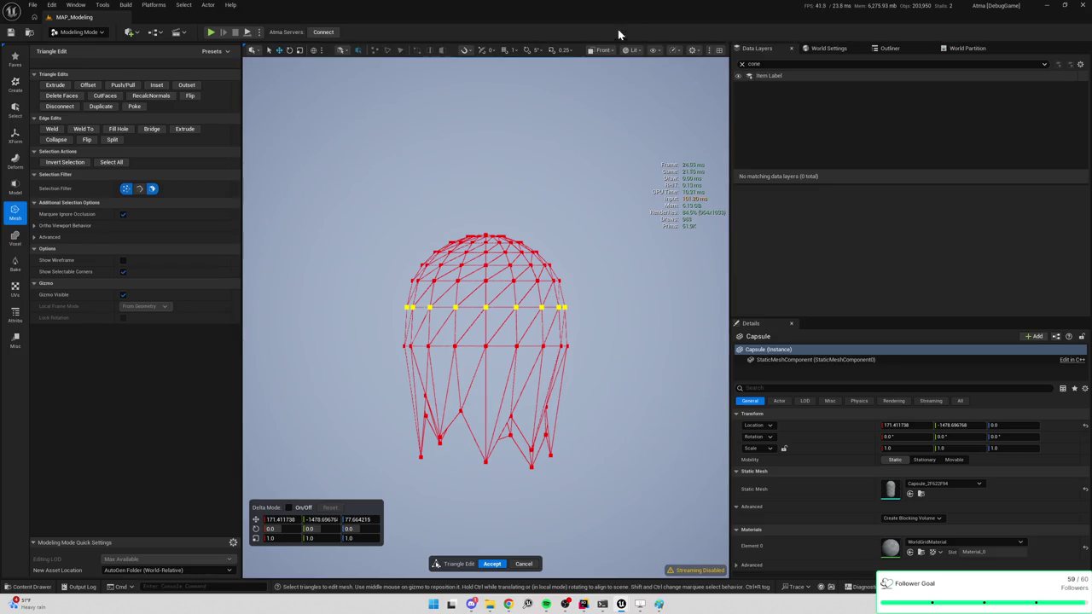
click(608, 51)
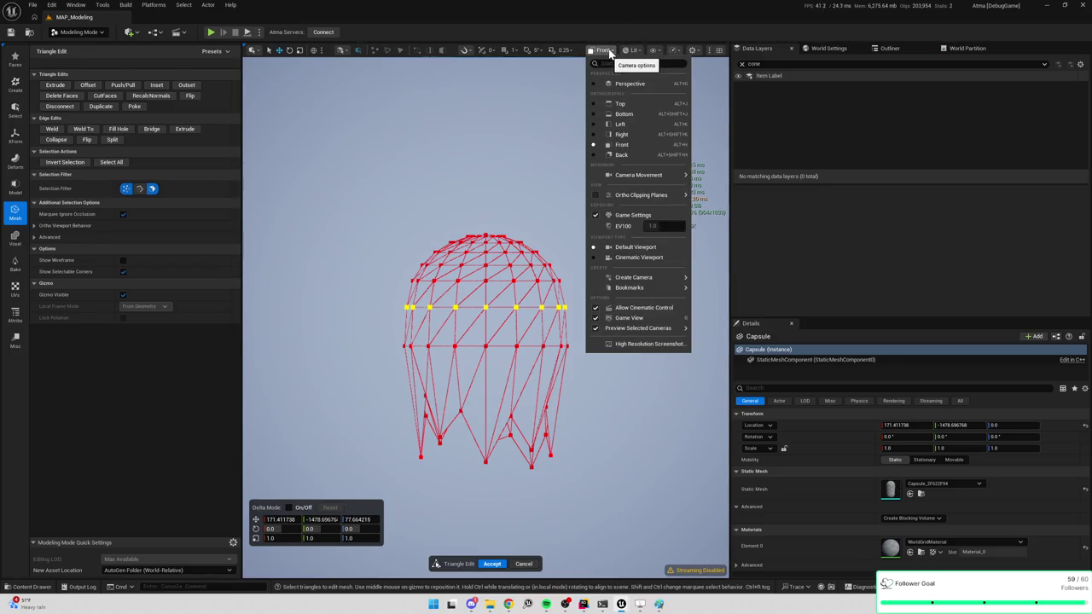
click(613, 83)
mouse_move(599, 179)
mouse_down()
mouse_move(470, 254)
mouse_move(452, 341)
mouse_up()
drag(352, 328, 616, 360)
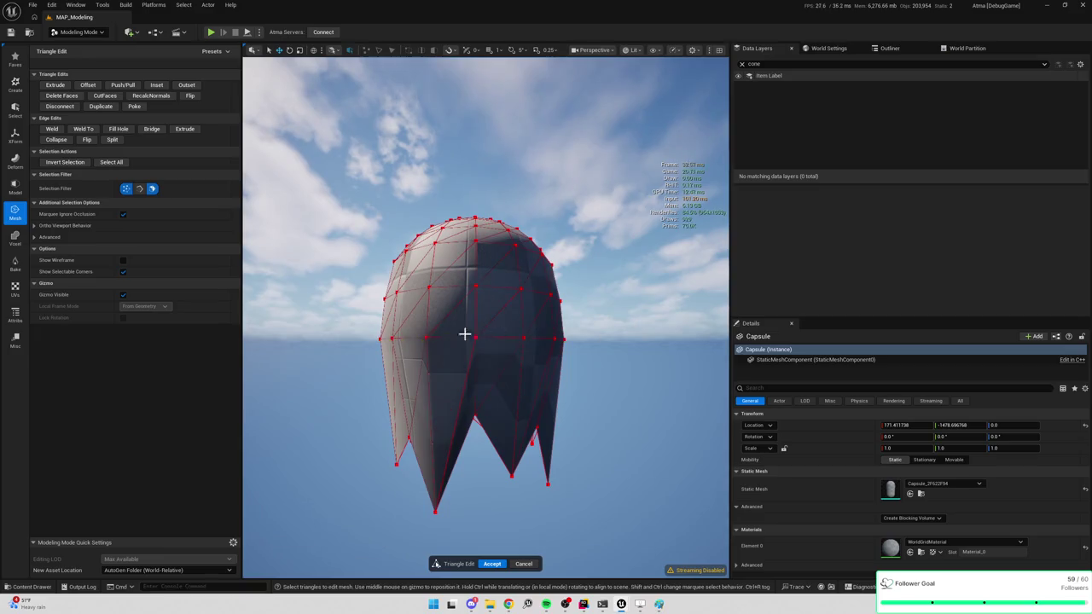
drag(350, 322, 617, 361)
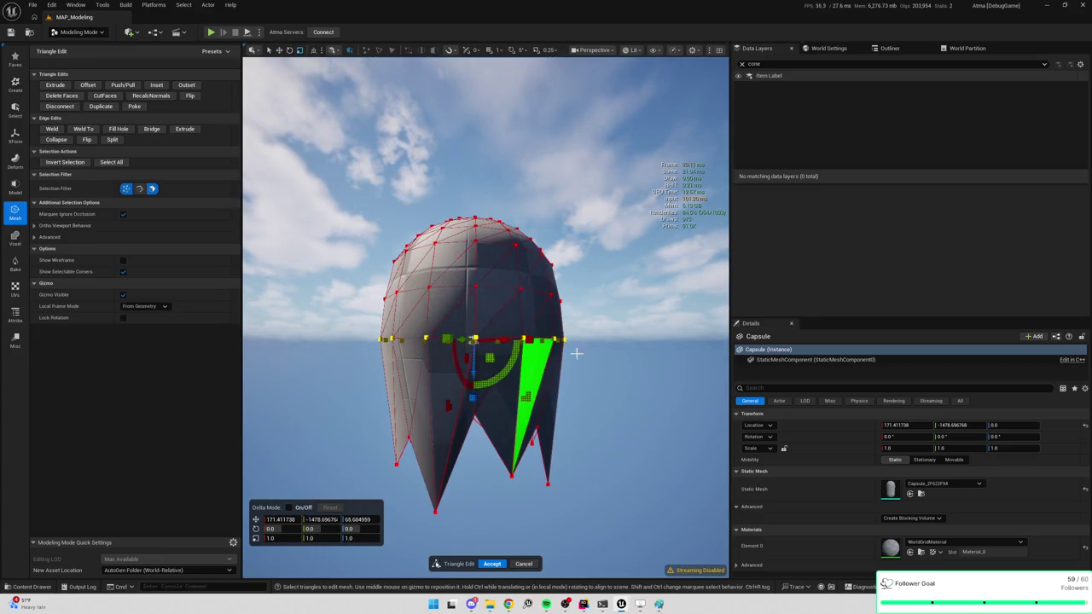
drag(507, 361, 603, 507)
mouse_move(529, 342)
mouse_down()
mouse_move(546, 359)
mouse_move(533, 338)
mouse_move(628, 332)
mouse_up()
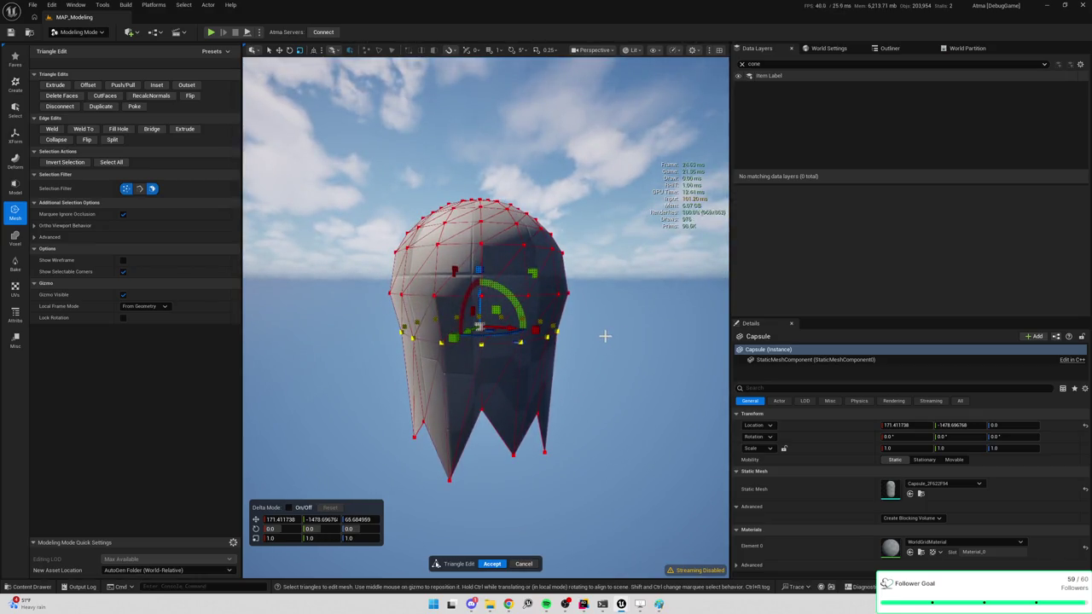
click(605, 336)
scroll(607, 341, down, 3)
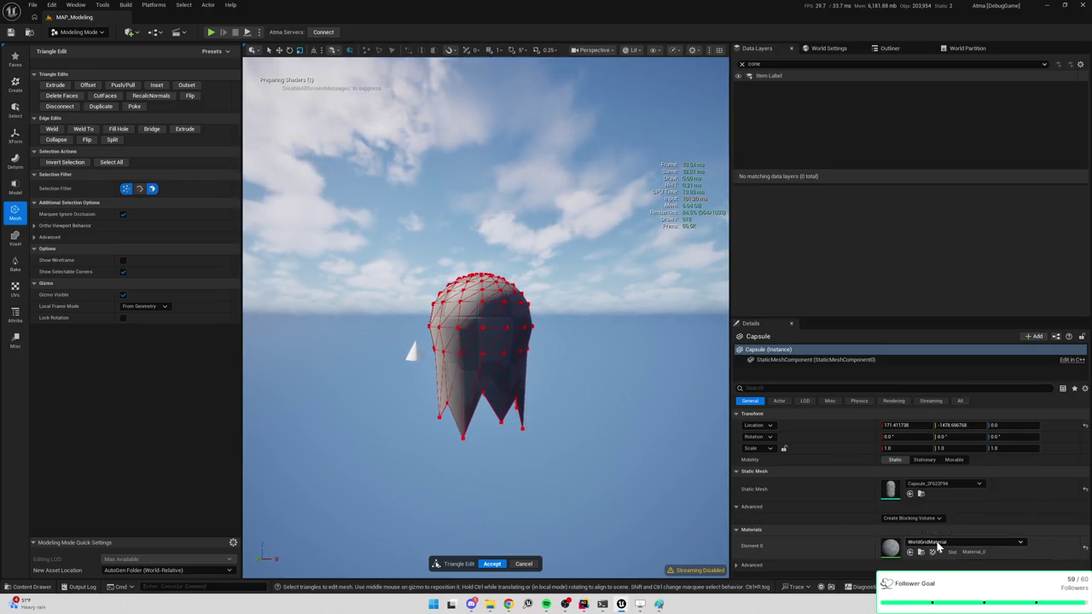
Step: Accept the triangle edits and assign the MI_Particle_Clouds3 material to the capsule
click(501, 564)
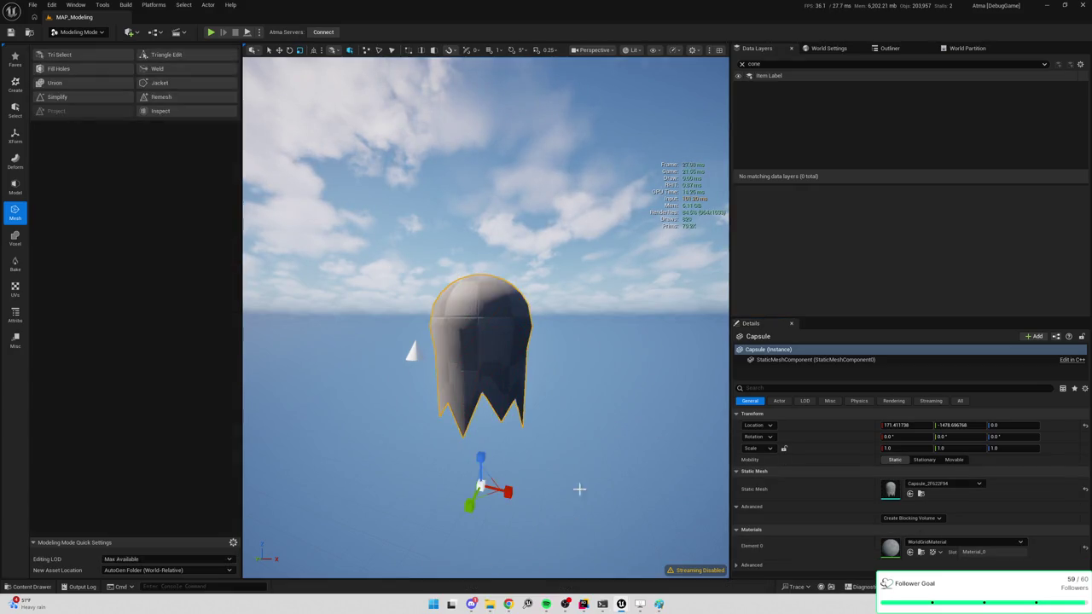
mouse_move(614, 395)
mouse_down()
mouse_move(589, 410)
mouse_move(598, 401)
mouse_up()
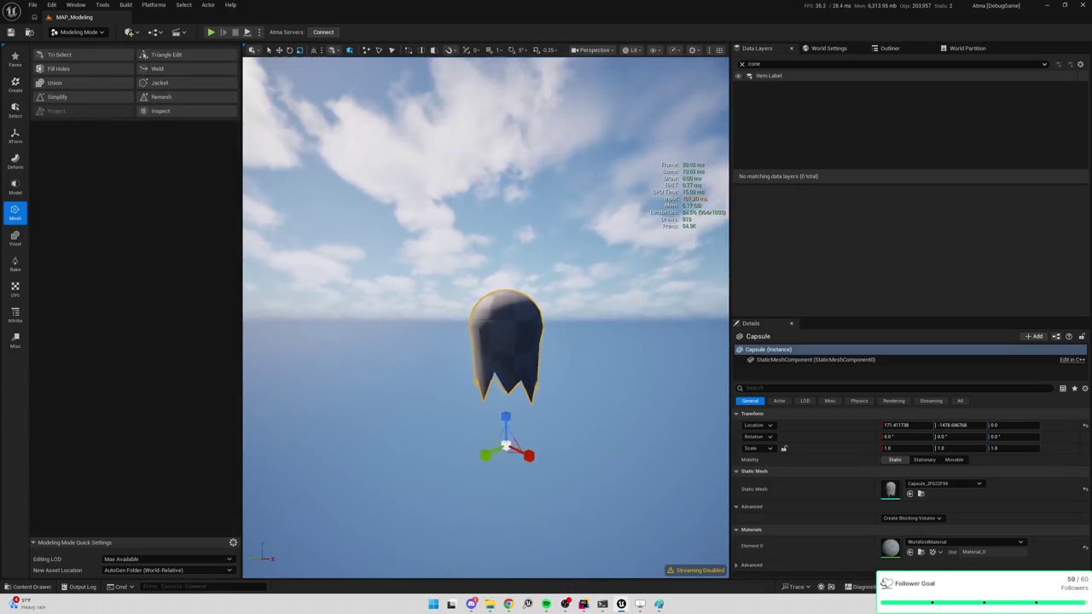
click(912, 541)
text(cloud)
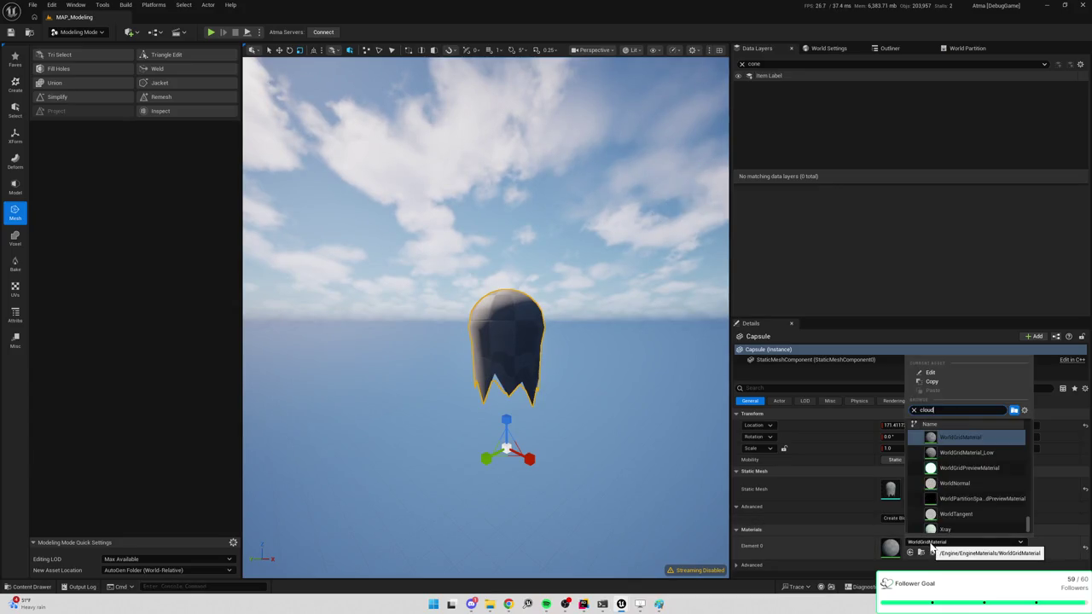
click(963, 498)
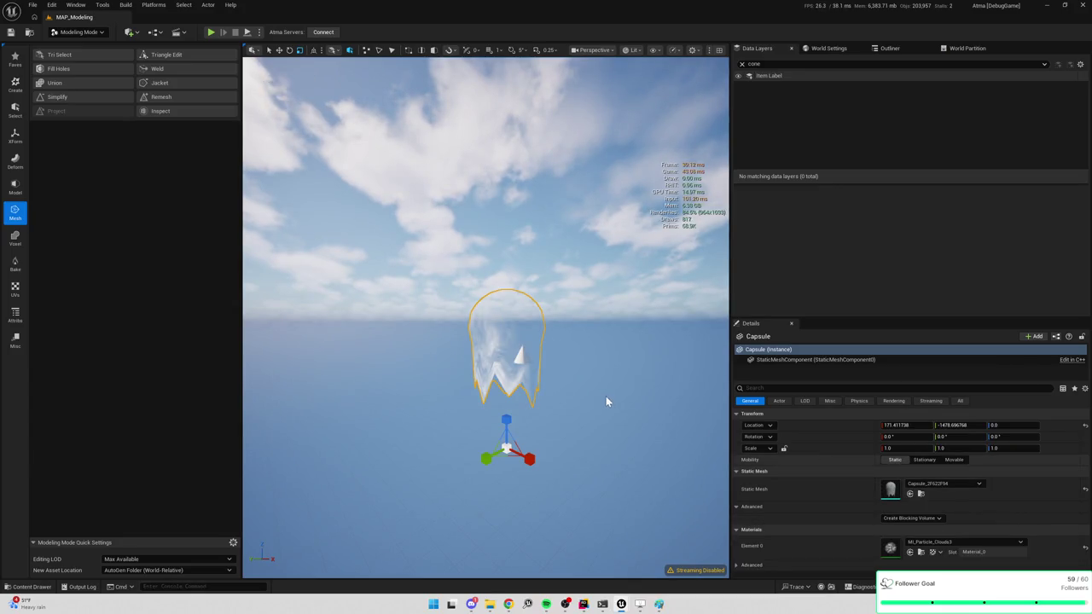
Step: Orbit close to view the cloud-textured capsule shell from a low angle
drag(487, 341, 529, 320)
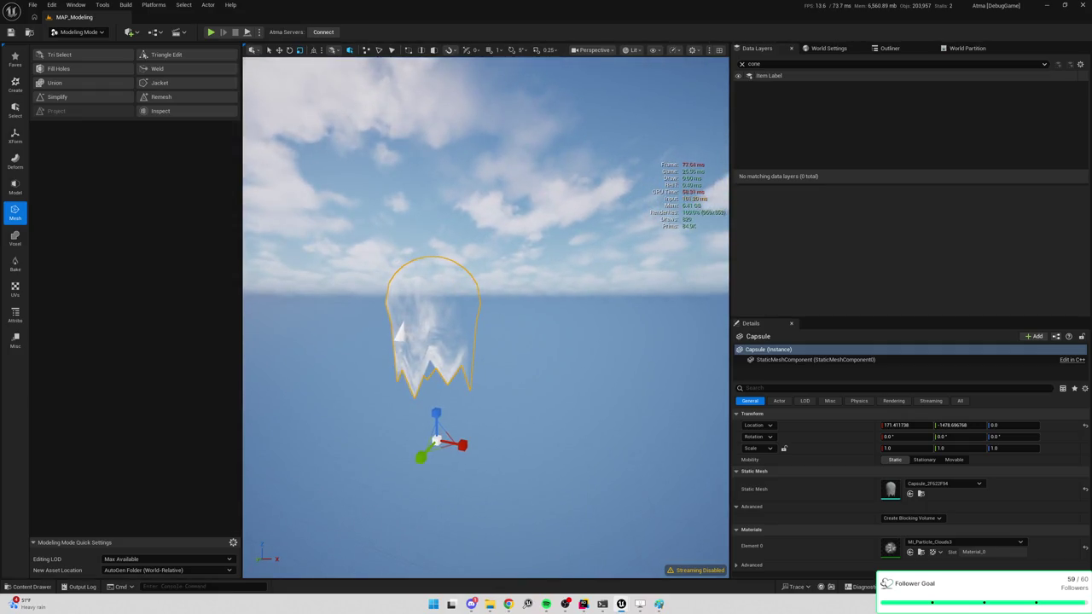
mouse_move(395, 333)
mouse_down()
mouse_move(375, 337)
mouse_move(414, 334)
mouse_up()
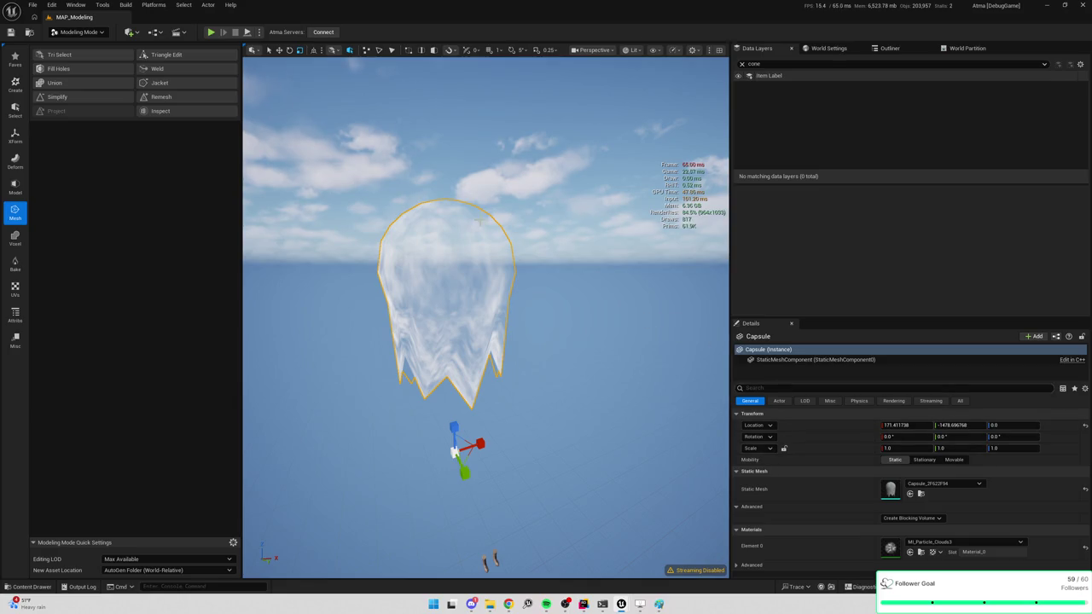
mouse_move(444, 307)
mouse_down()
mouse_move(371, 304)
mouse_move(470, 311)
mouse_up()
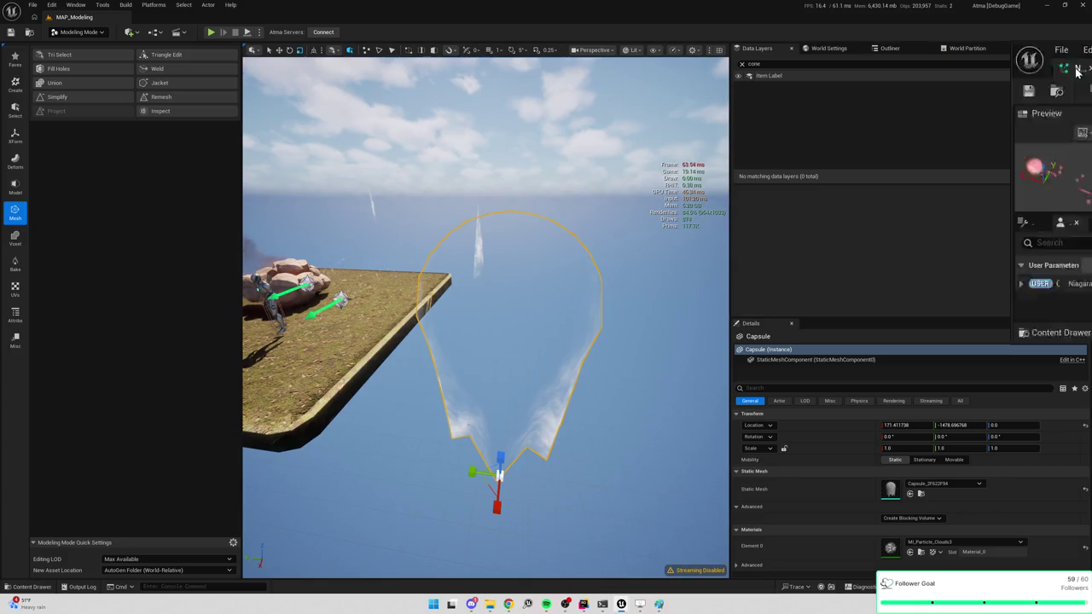
Step: Bring up the NS_BoltSpell Niagara editor briefly, then minimize it back to the level
key(alt+Tab)
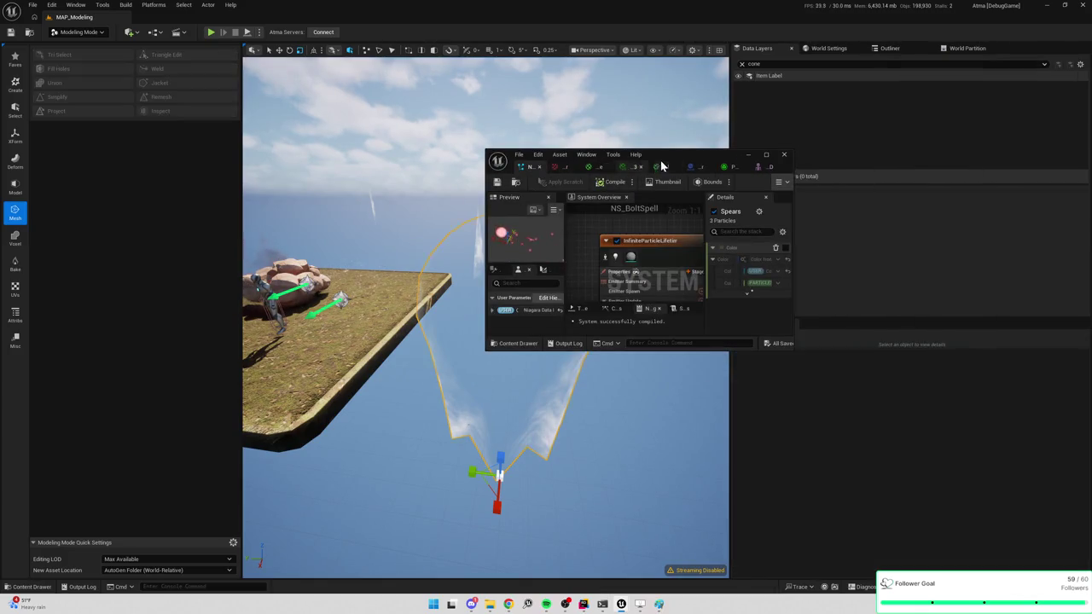
double_click(672, 152)
click(1052, 5)
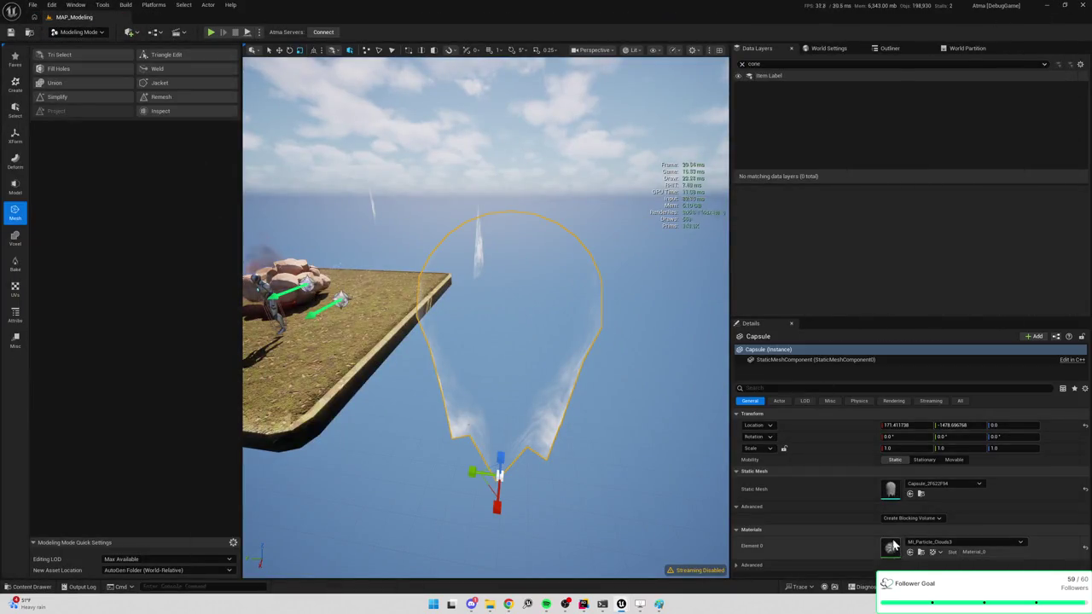
Step: Browse to the Capsule mesh asset and duplicate it as SM_VFX_BoltShell
click(921, 495)
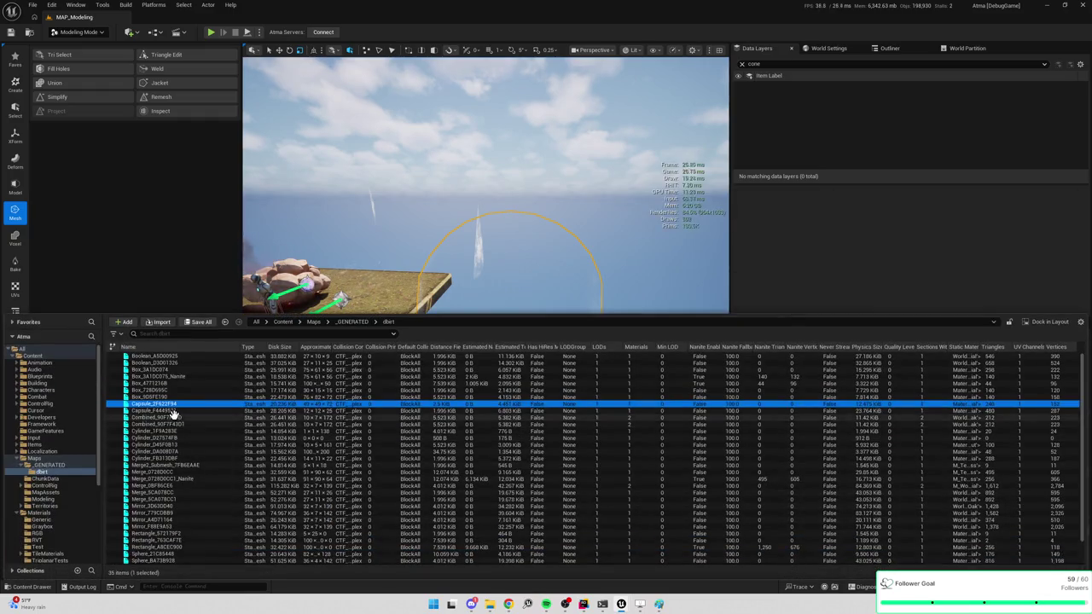
key(ctrl+d)
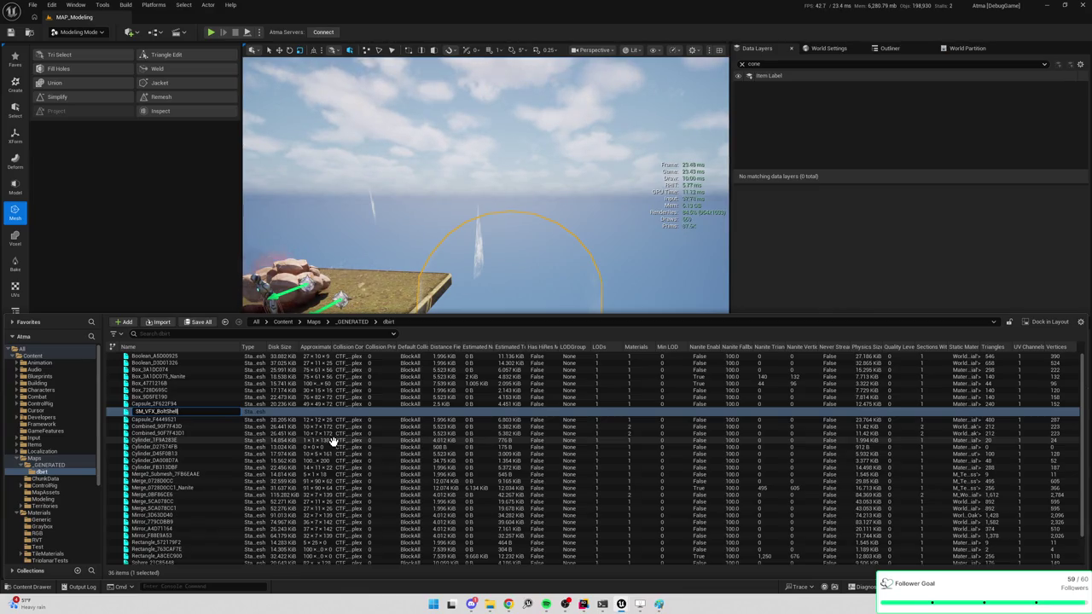
key(Return)
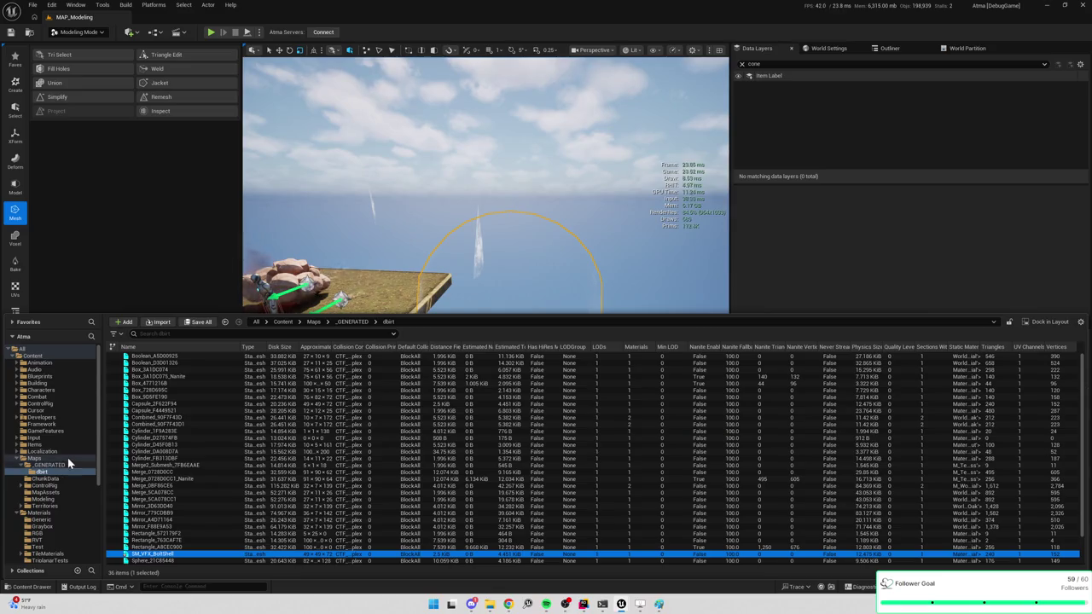
Step: Collapse the Maps and Materials folders and create a folder named VFX inside Models
click(16, 460)
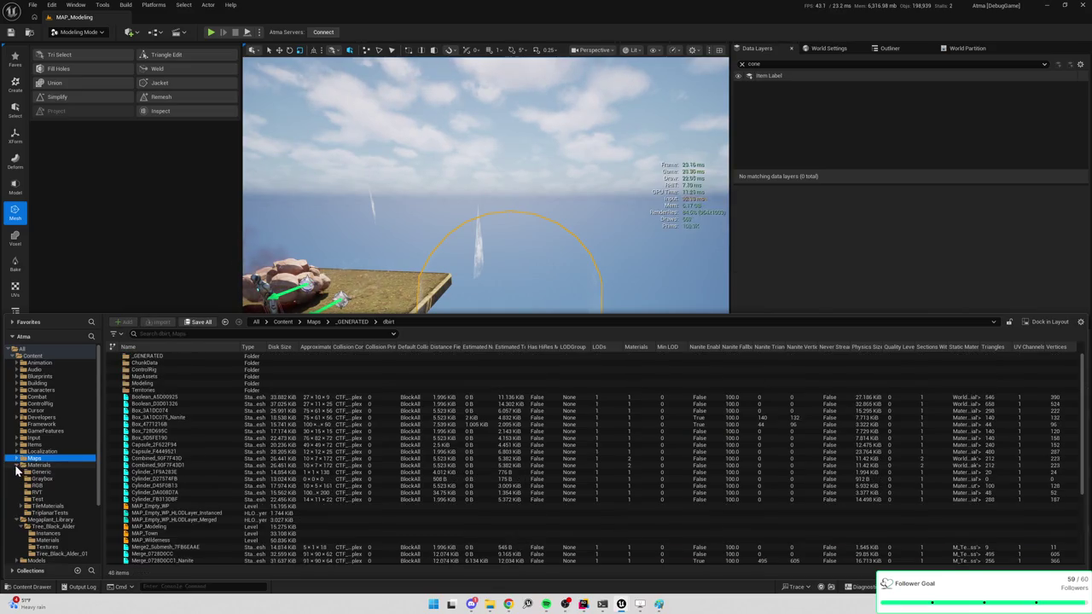
click(17, 465)
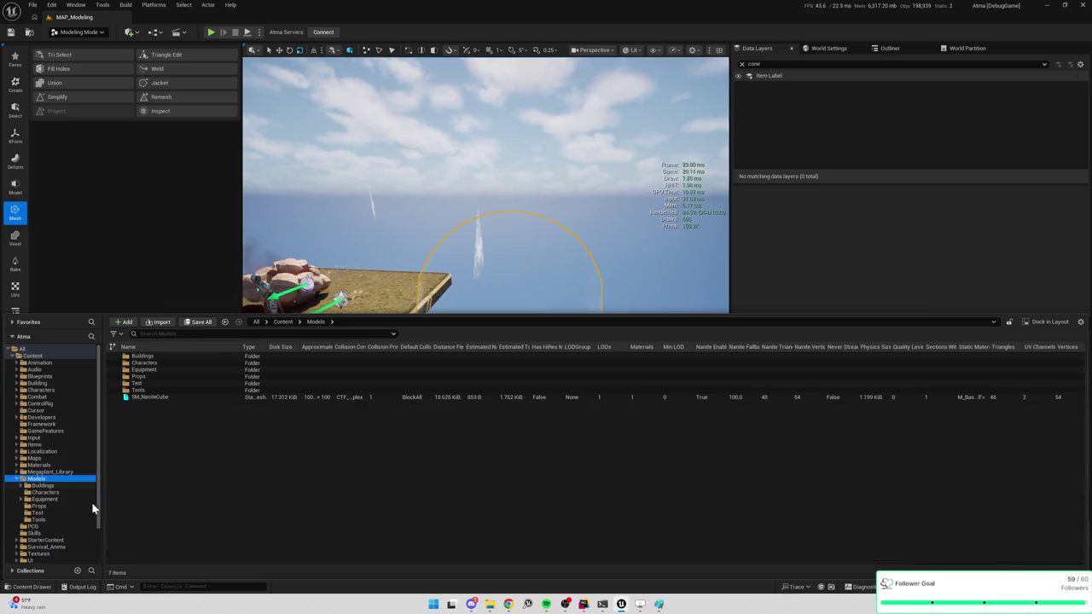
right_click(205, 458)
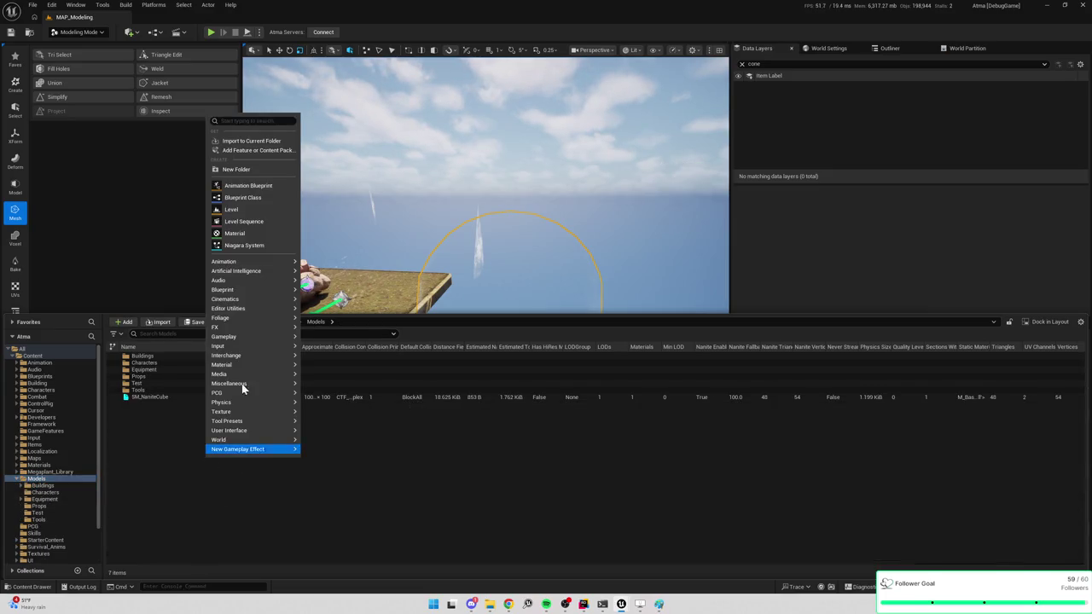
click(246, 171)
text(VFX)
key(Return)
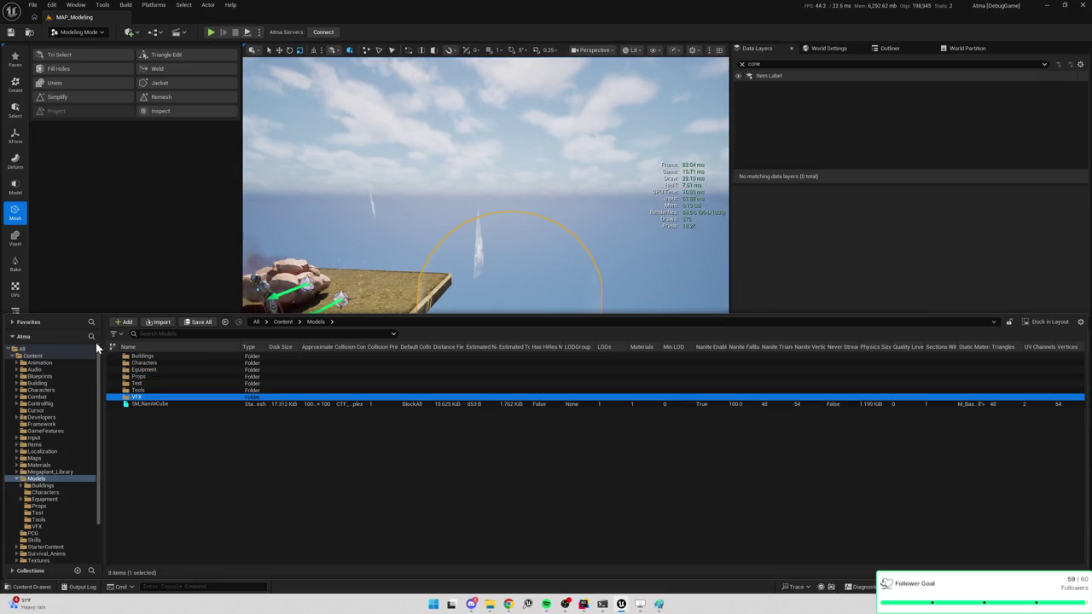
Step: Open the empty VFX folder, then reopen the Content Browser at the dbrt folder
double_click(137, 396)
right_click(171, 385)
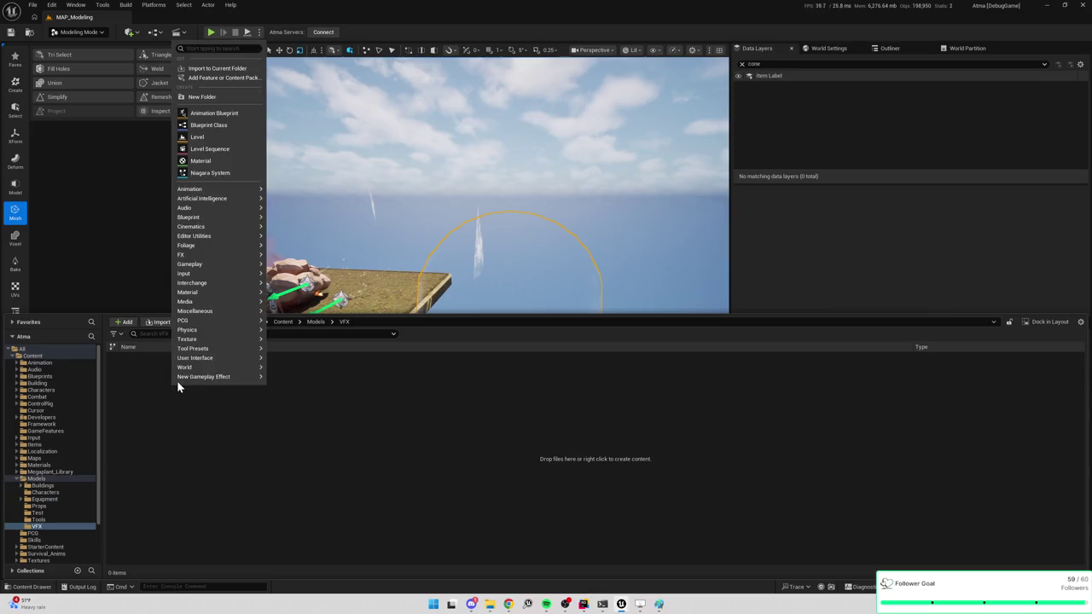
click(413, 420)
click(484, 302)
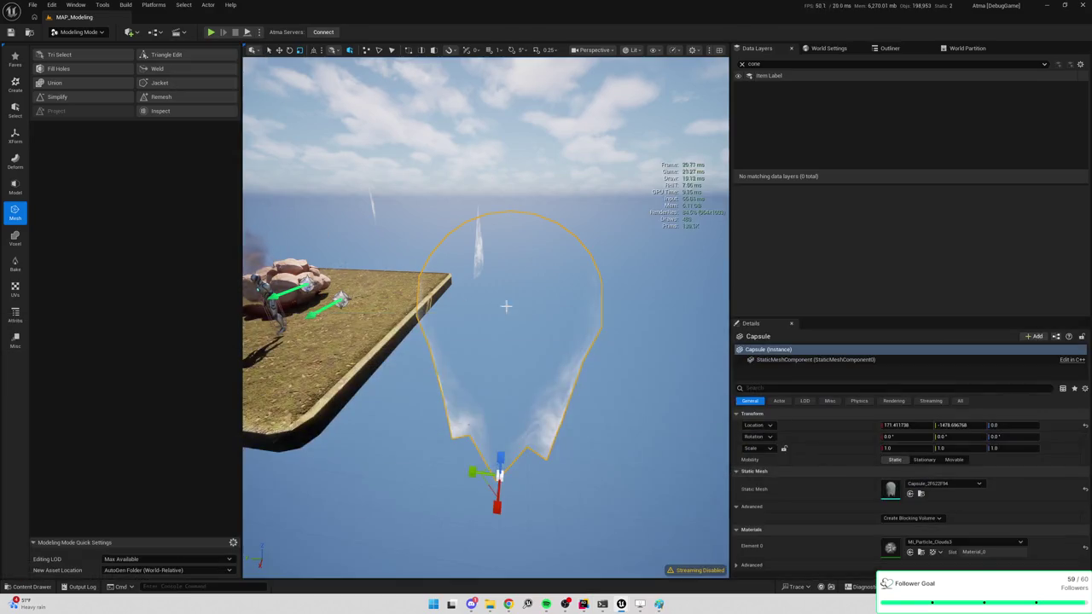
click(921, 493)
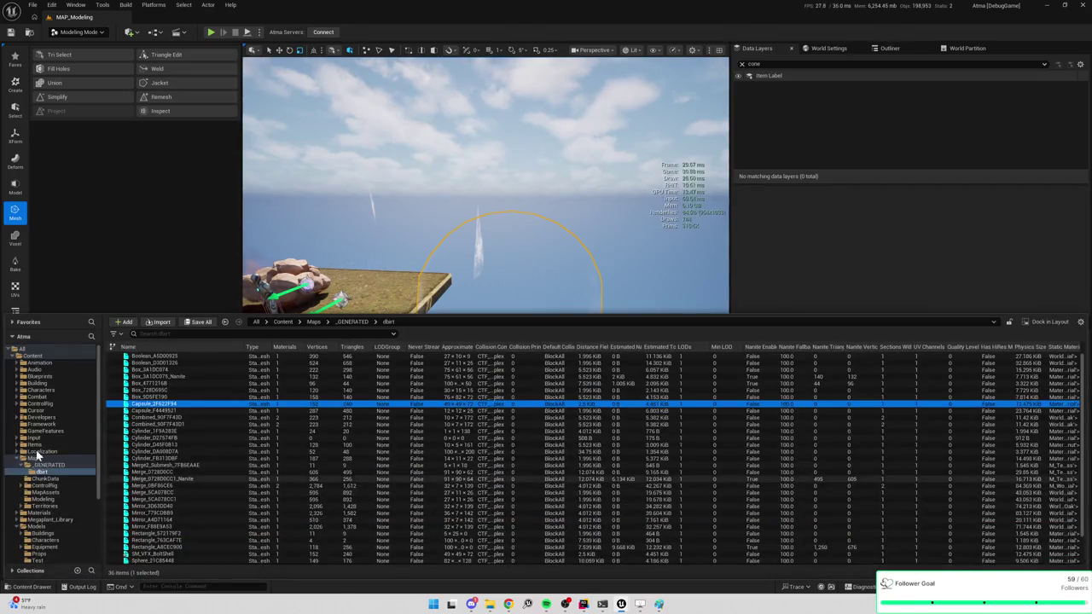
scroll(51, 463, down, 1)
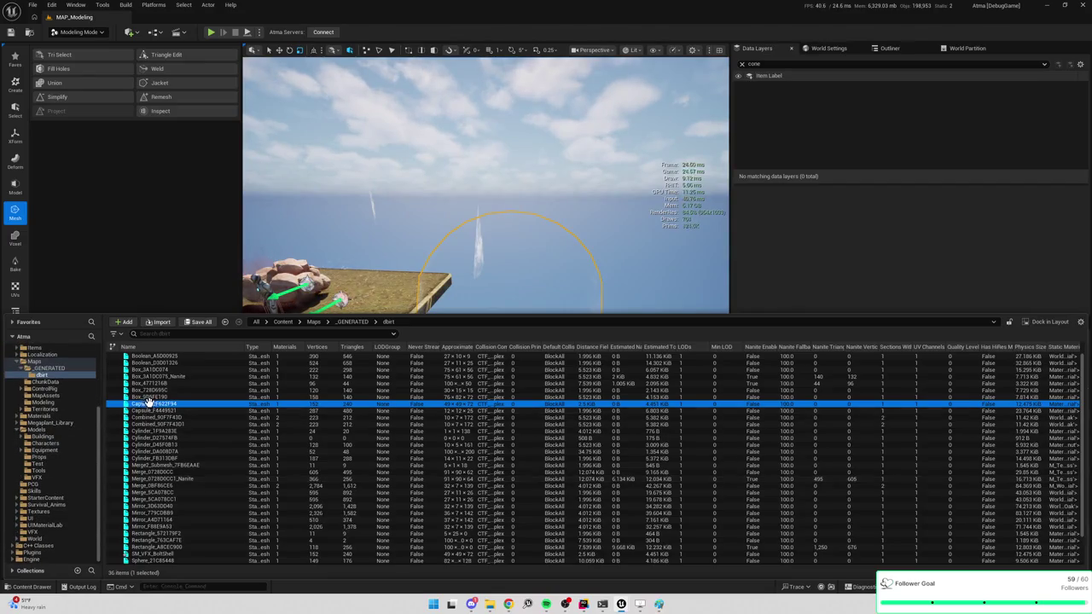
scroll(158, 426, down, 2)
Step: Move SM_VFX_BoltShell into the VFX folder and return to the level view
click(156, 518)
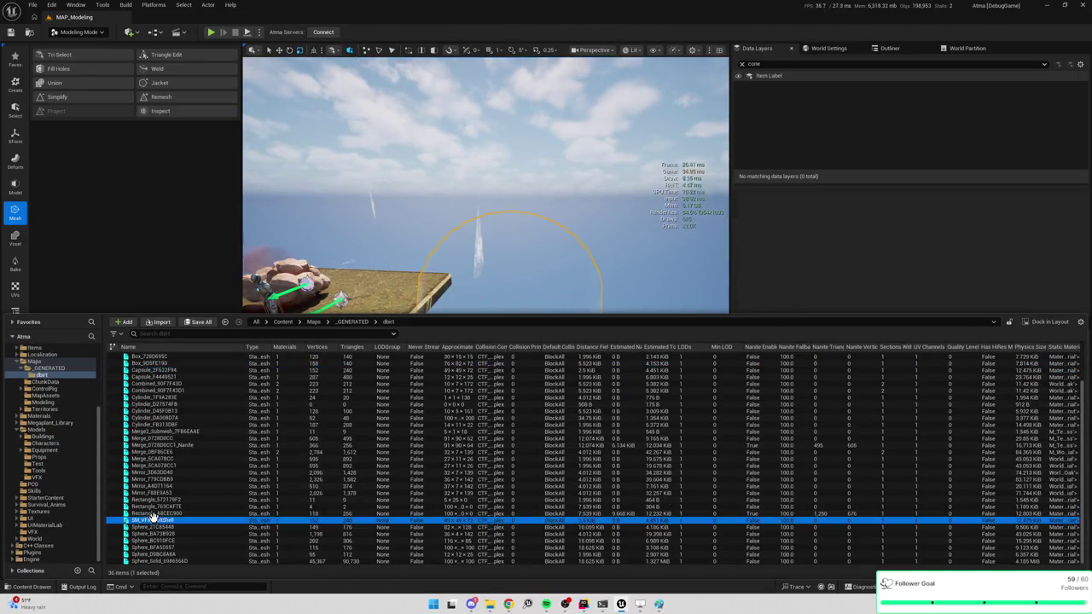
mouse_move(156, 518)
mouse_down()
mouse_move(84, 493)
mouse_move(52, 448)
mouse_move(40, 478)
mouse_up()
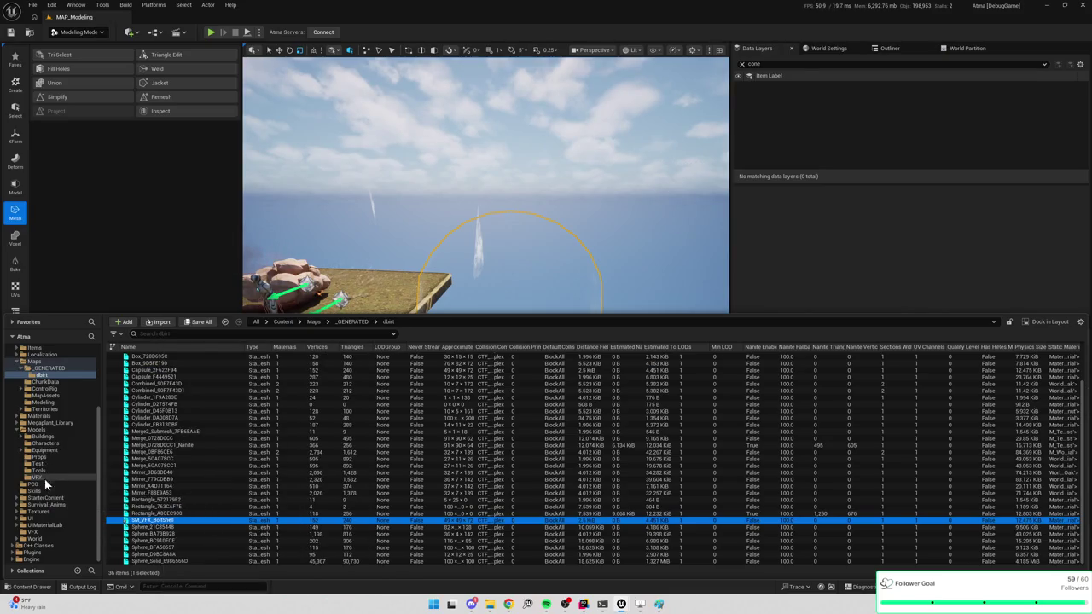
click(68, 496)
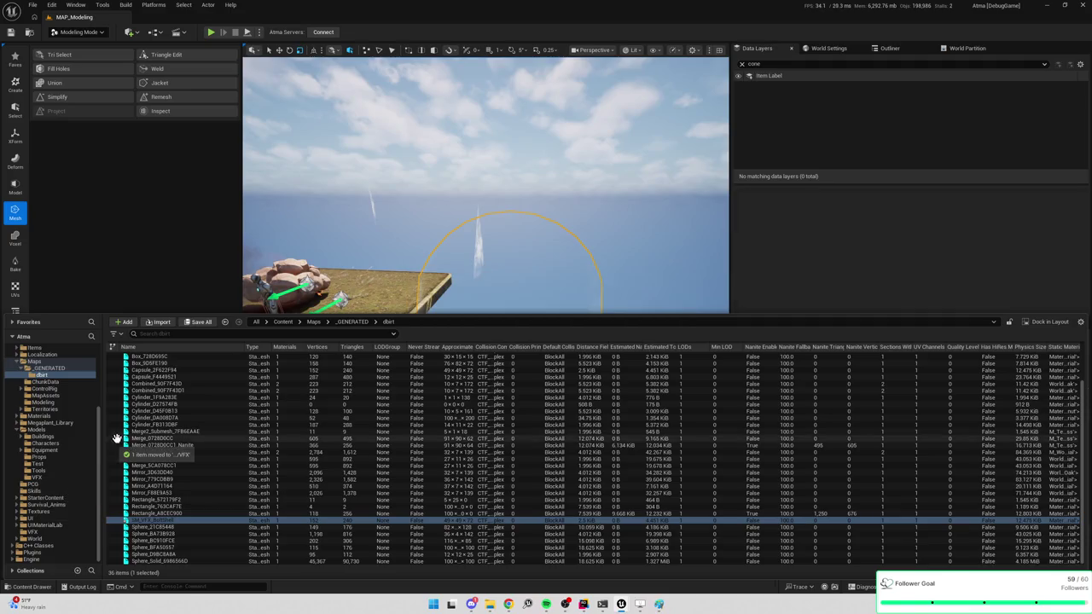
click(44, 477)
click(128, 261)
mouse_move(613, 342)
mouse_down()
mouse_move(576, 405)
mouse_move(563, 337)
mouse_up()
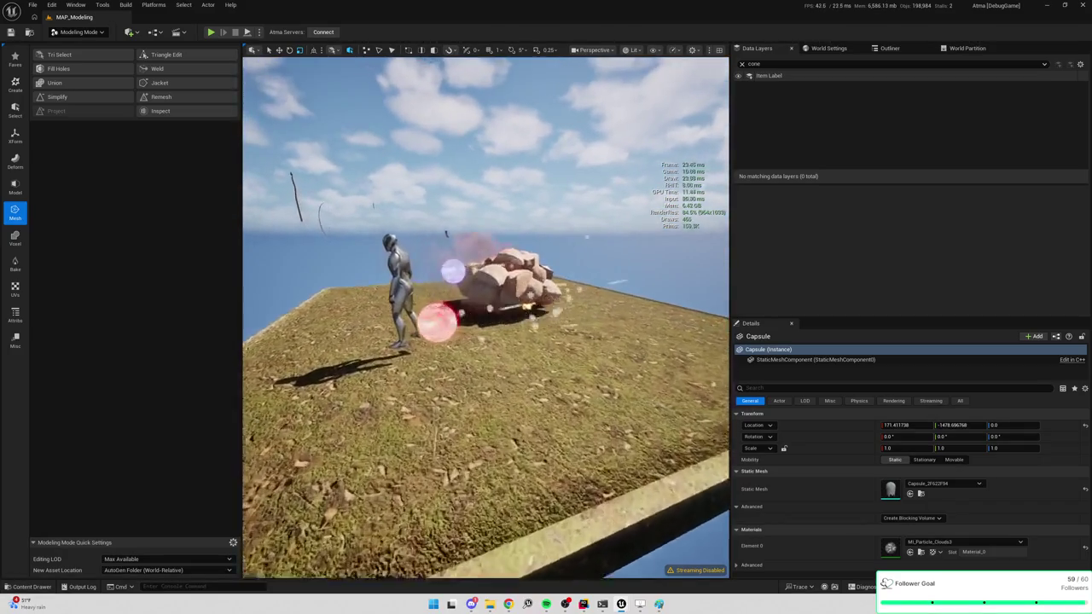
Step: Switch to the NS_BoltSpell editor and shift the system and emitter nodes left
mouse_move(621, 604)
click(710, 564)
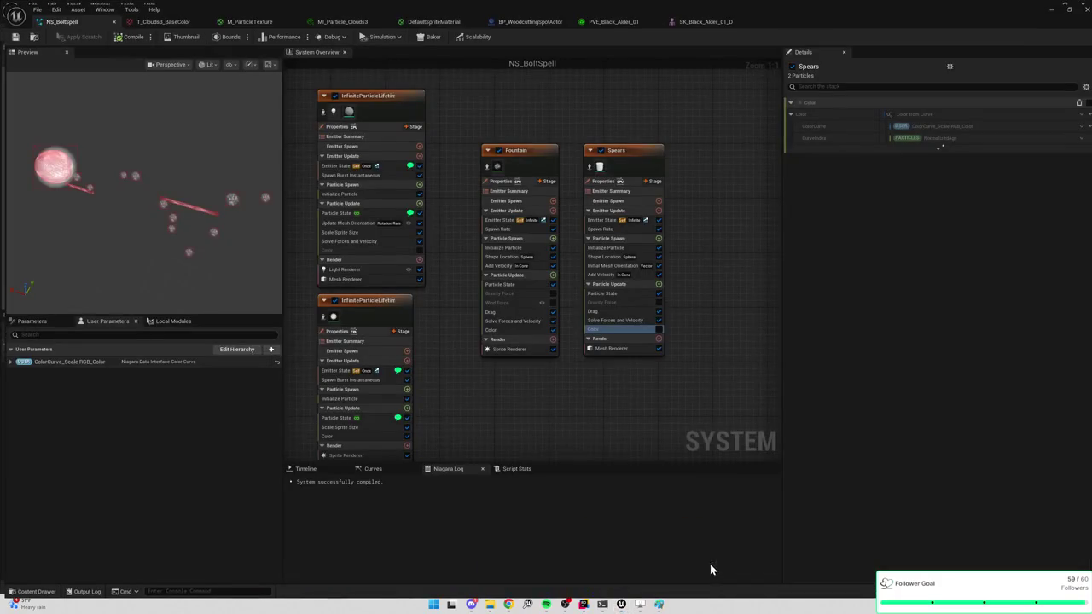
mouse_move(312, 71)
mouse_down()
mouse_move(497, 110)
mouse_move(622, 115)
mouse_up()
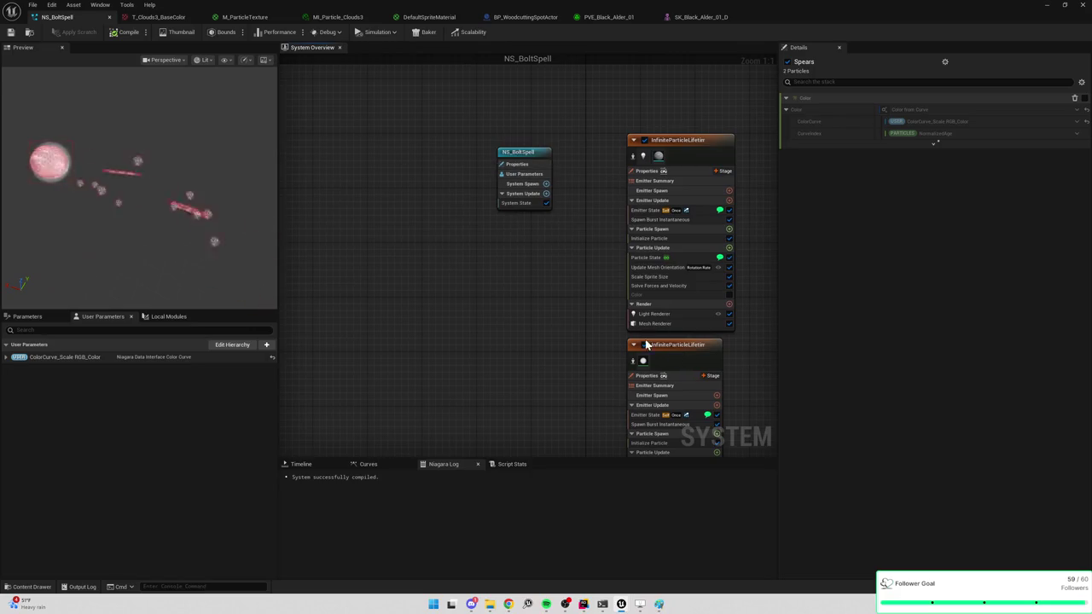
drag(499, 159, 294, 166)
drag(714, 150, 501, 142)
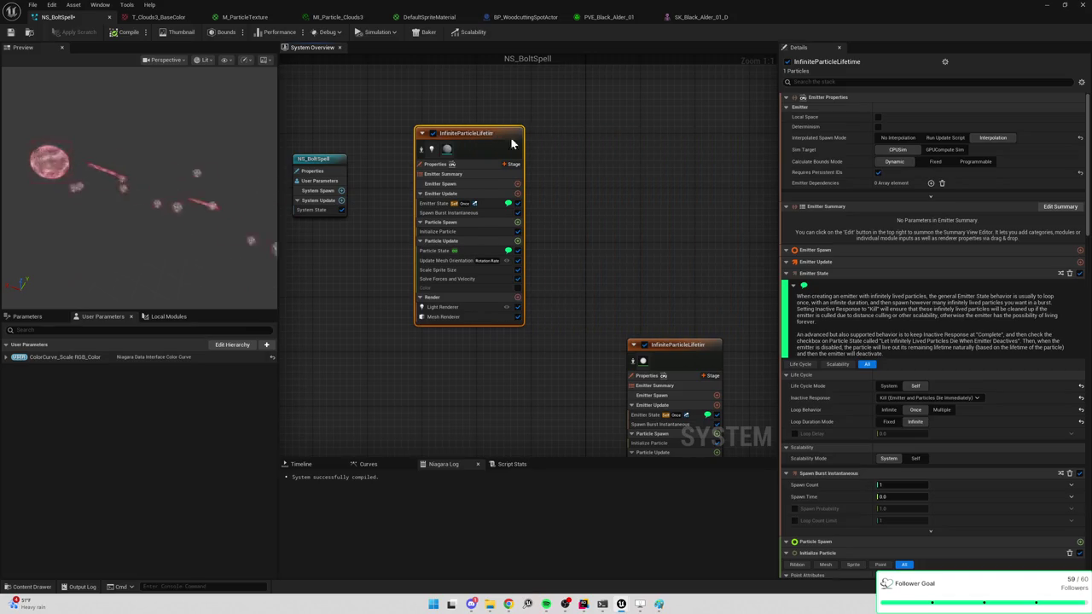
Step: Duplicate the InfiniteParticleLifetime emitter and place the copy beside the original
key(ctrl+d)
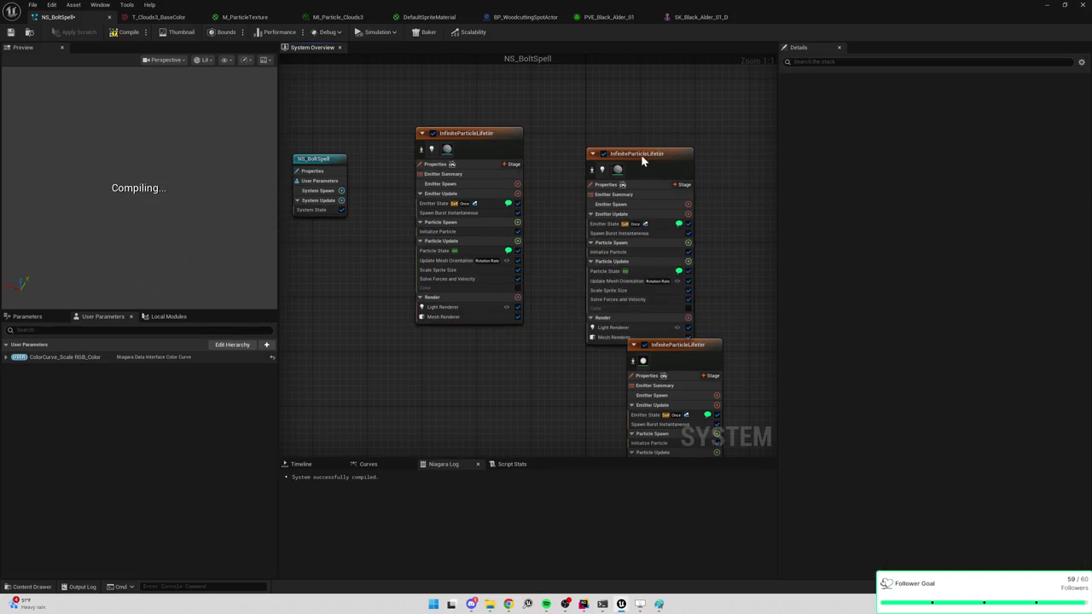
drag(647, 157, 635, 144)
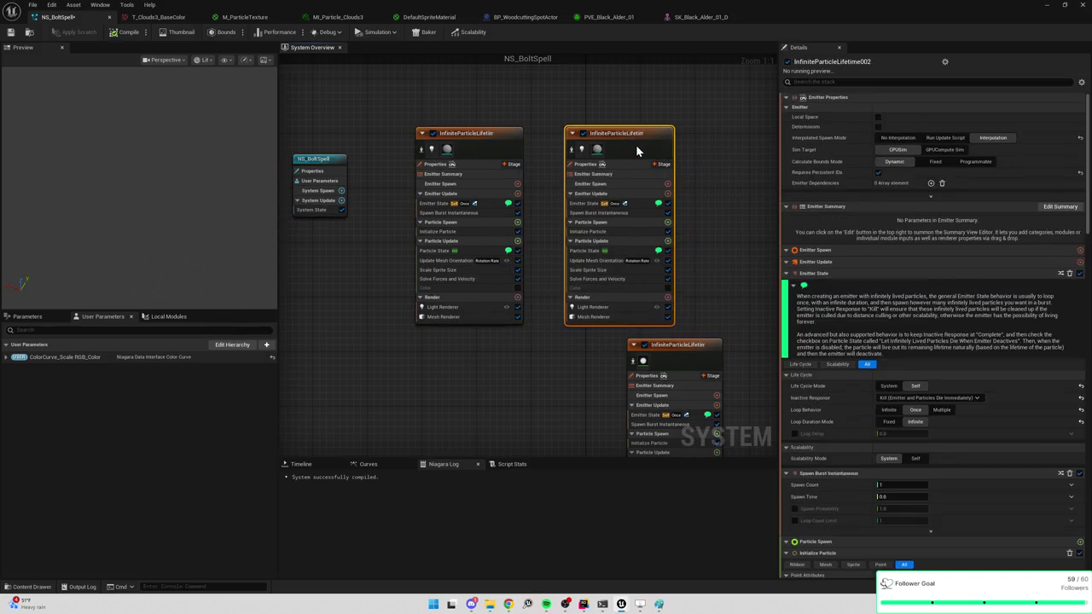
click(611, 318)
Step: Set the duplicate emitter's mesh to SM_VFX_BoltShell and its rotation vector to 0, 0, 1
click(914, 132)
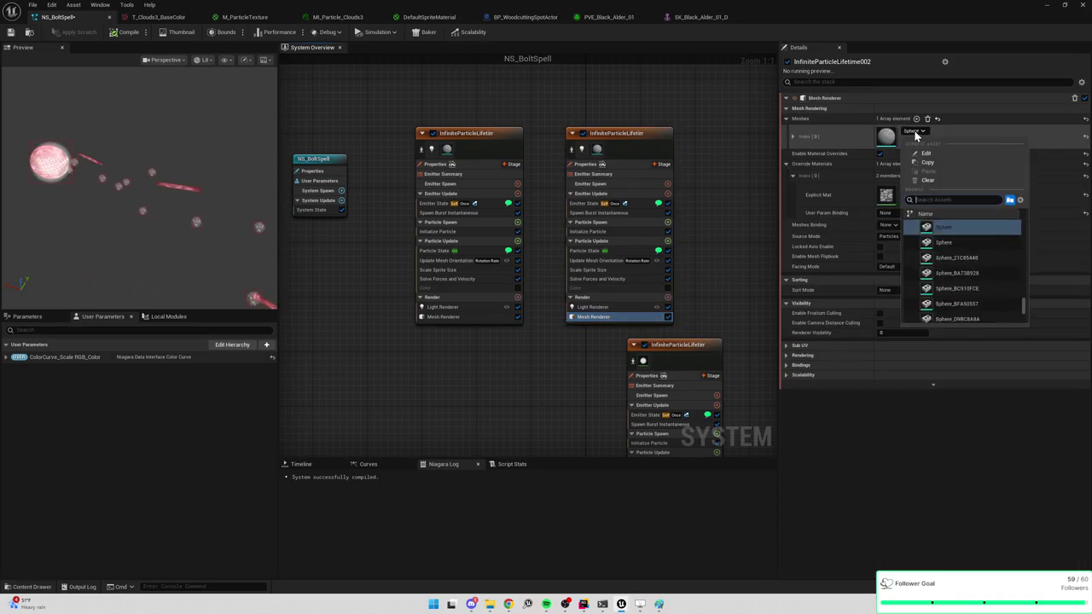
text(bolt)
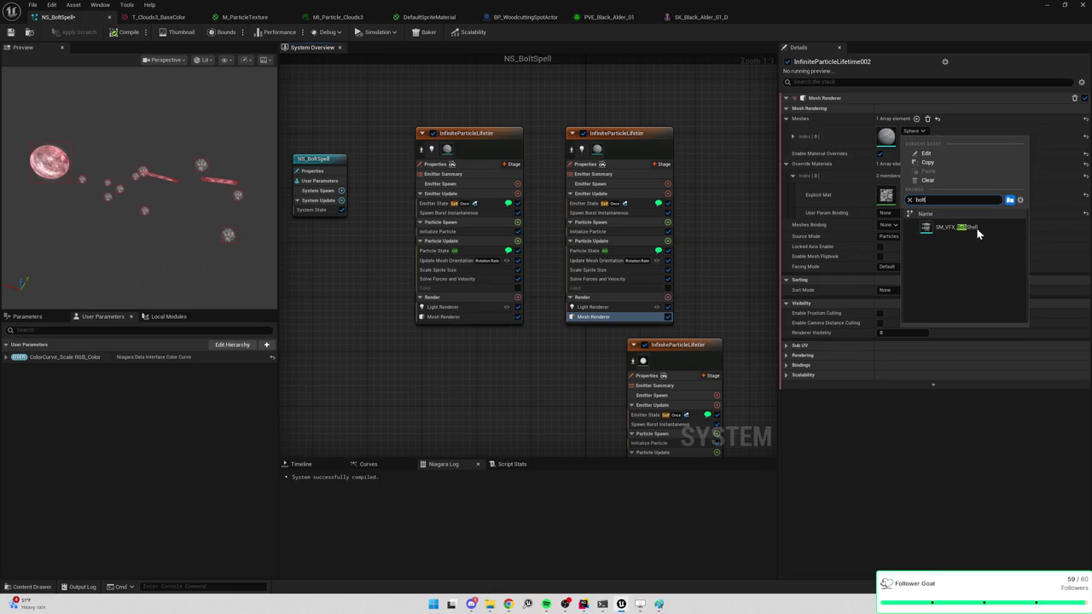
click(976, 226)
click(194, 158)
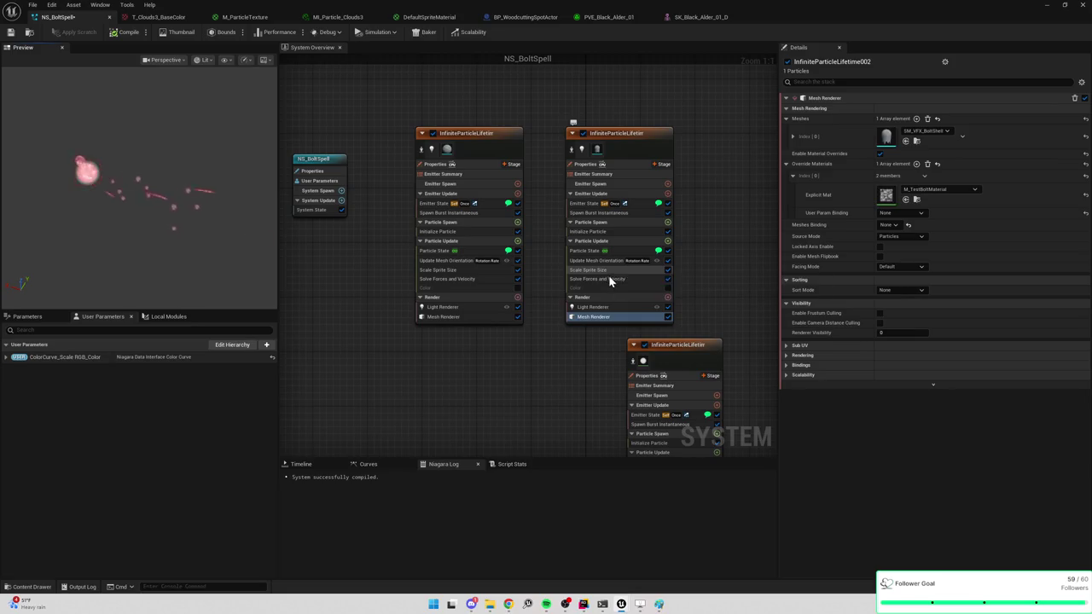
click(615, 261)
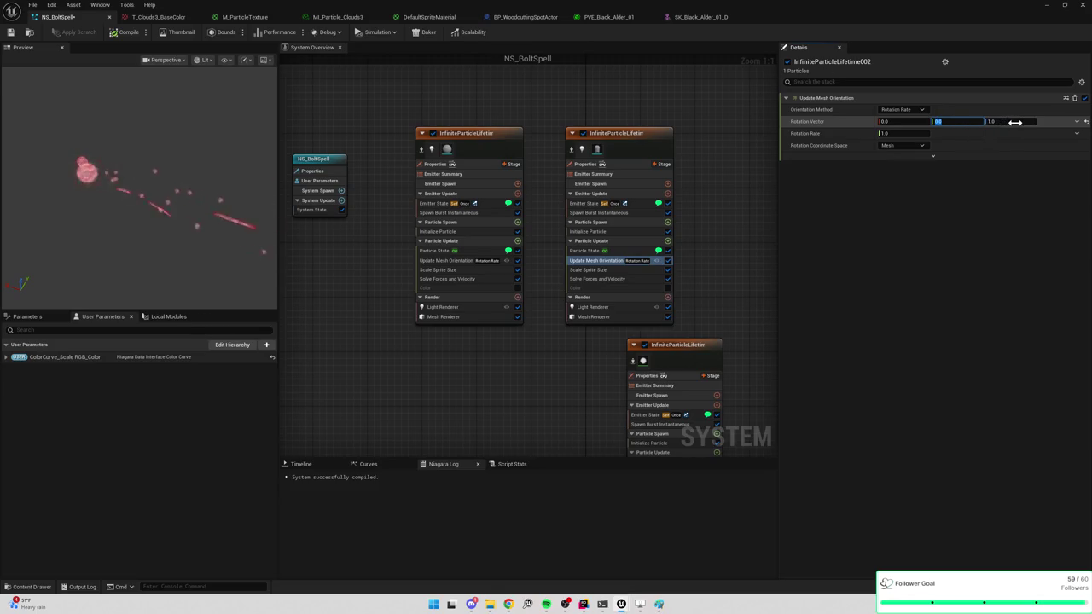
key(Return)
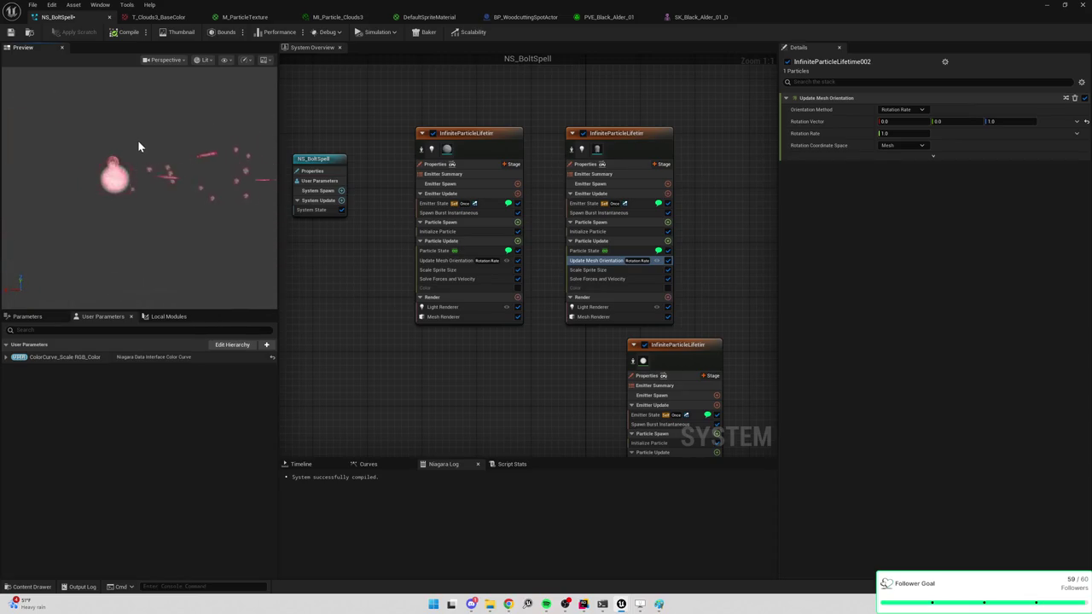
Step: Frame the preview and show InfiniteParticleLifetime002's Initialize Particle settings (lifetime 3.0, scale 0.3)
scroll(133, 147, up, 3)
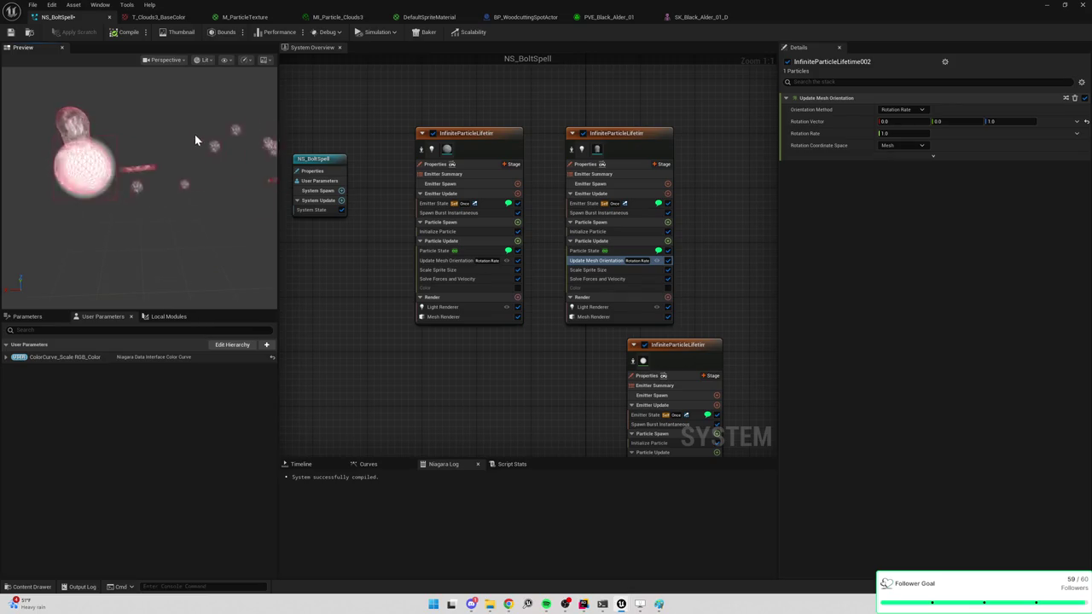
mouse_move(195, 134)
mouse_down()
mouse_move(211, 143)
mouse_move(200, 141)
mouse_up()
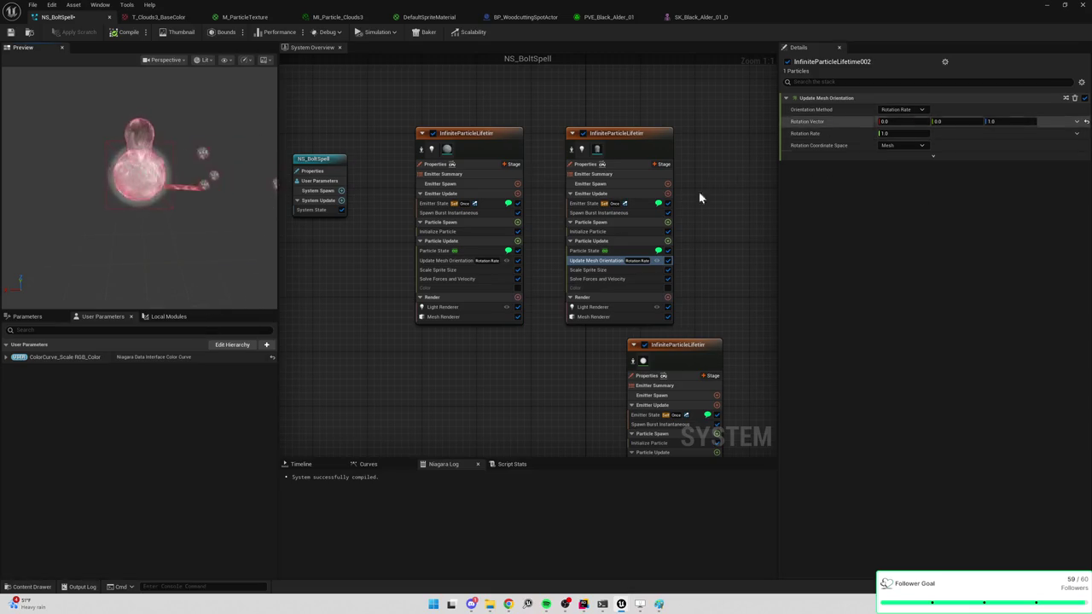
click(616, 232)
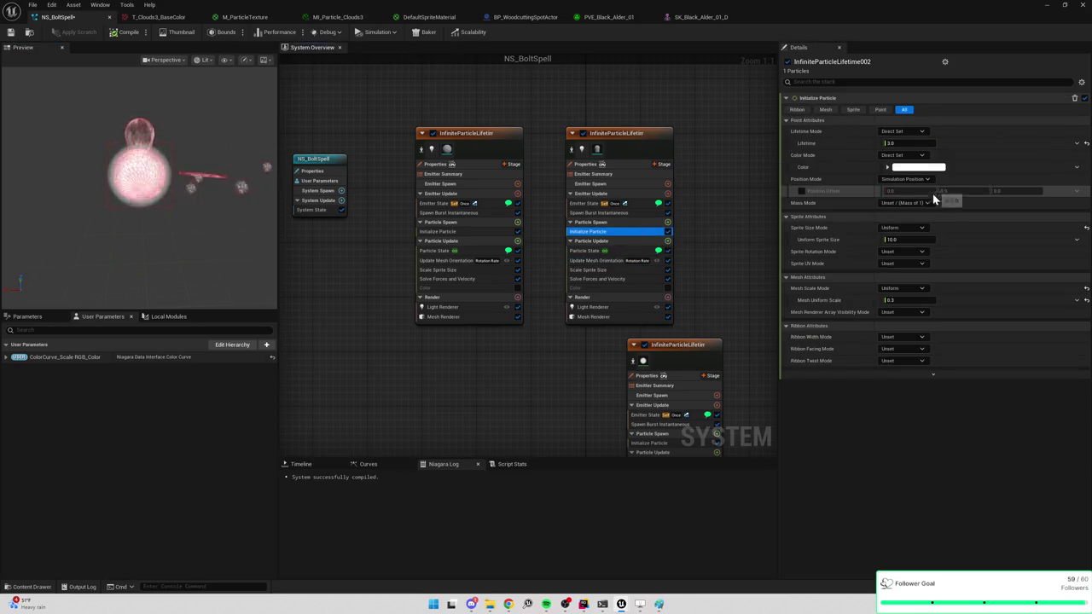
Step: Change the duplicate emitter's mesh uniform scale to 1.0
click(918, 300)
text(1)
key(Return)
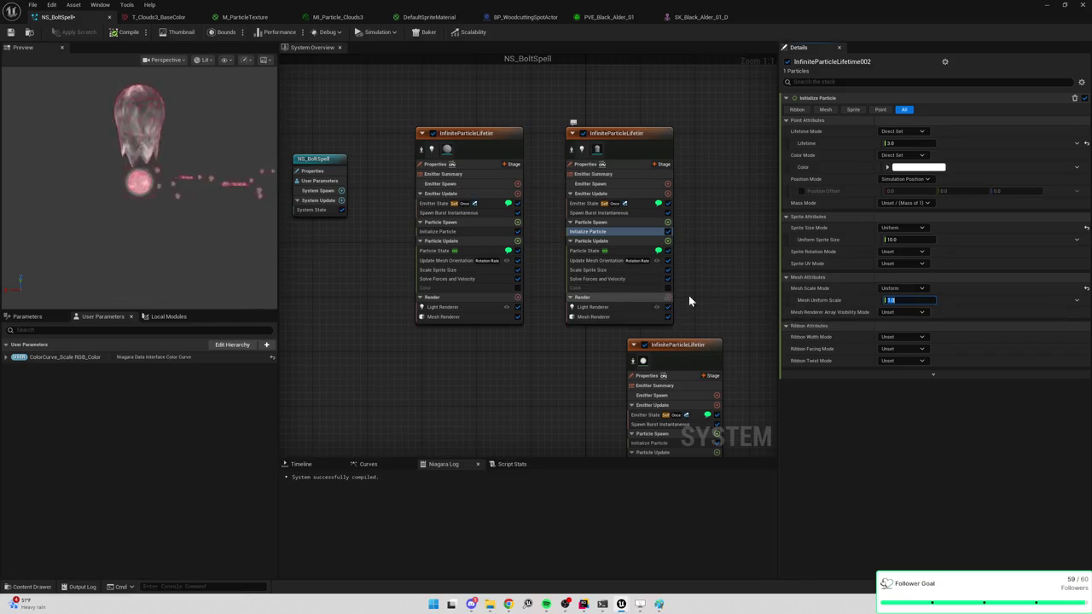
Step: Review the Spawn Burst Instantaneous, Emitter State and Initialize Particle modules, then minimize the Niagara editor
click(595, 212)
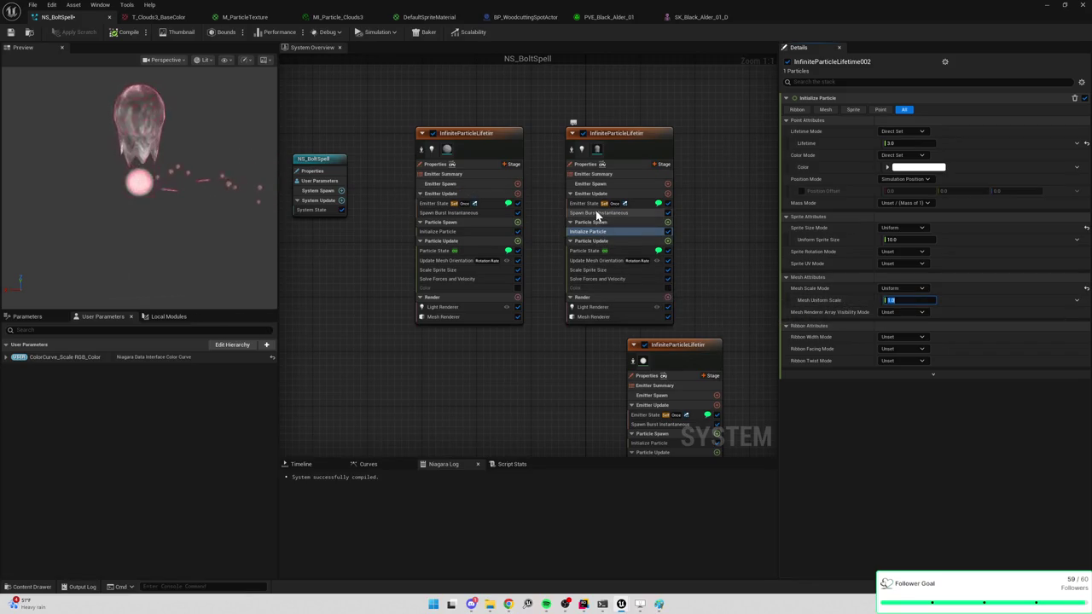
click(594, 206)
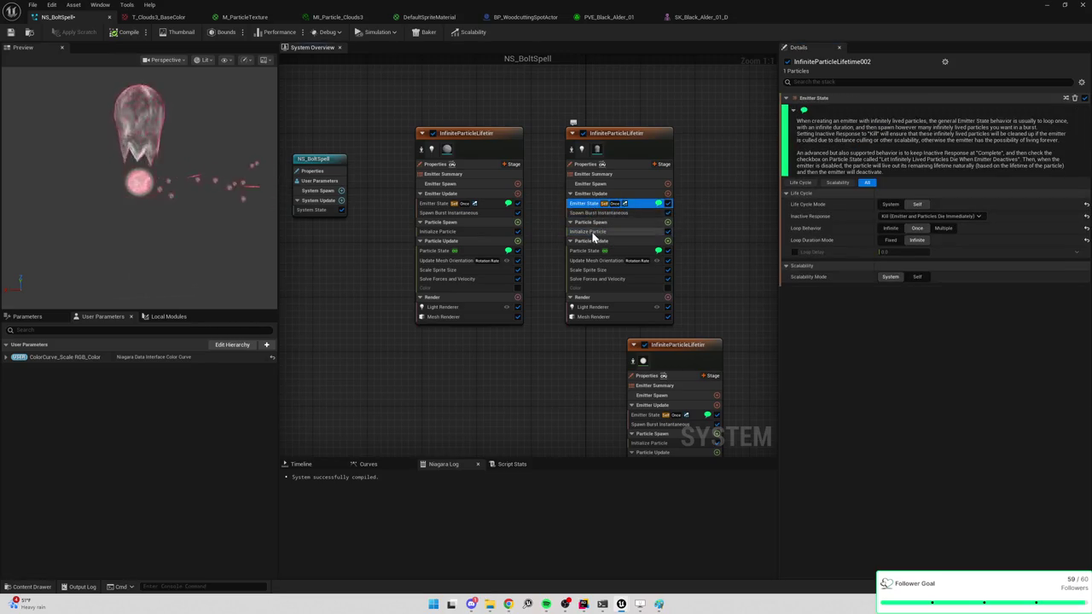
click(593, 233)
click(1045, 11)
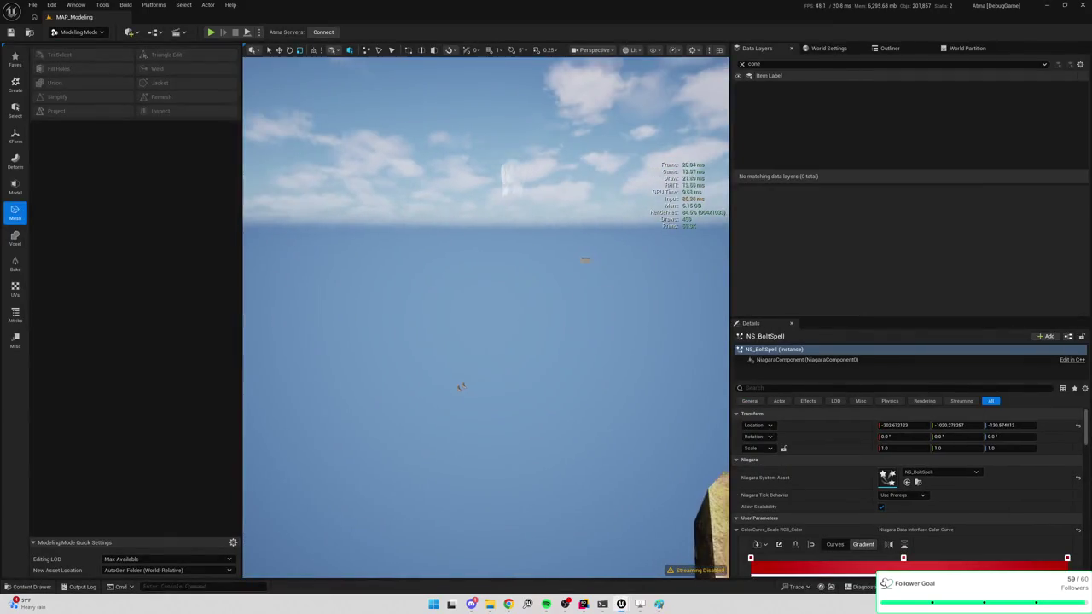
Step: Frame the ghost capsule, centre its pivot, raise it slightly above centre, and accept
key(f)
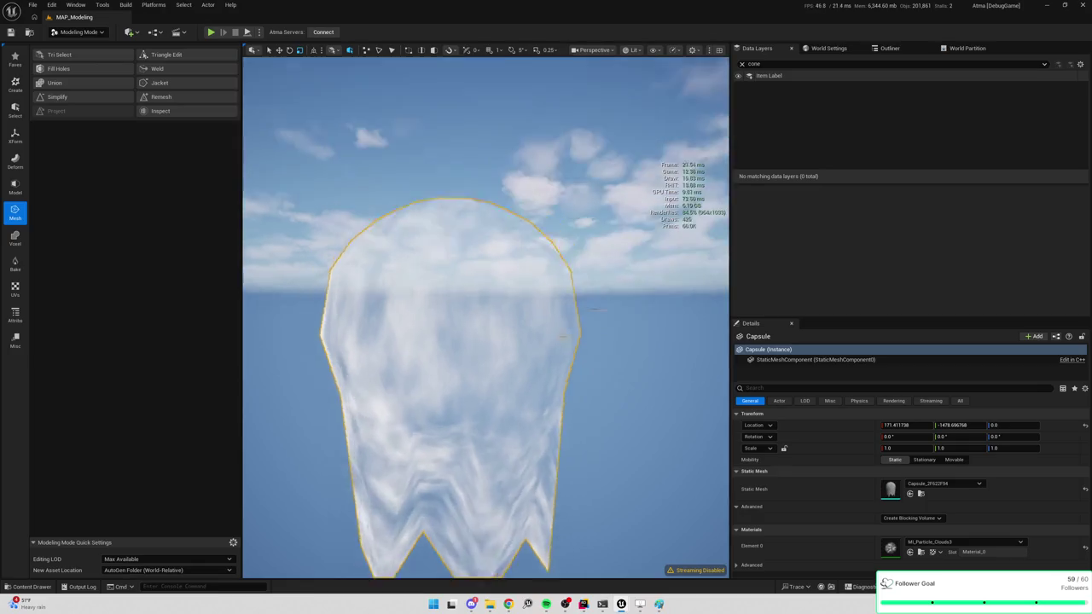
click(16, 136)
click(59, 83)
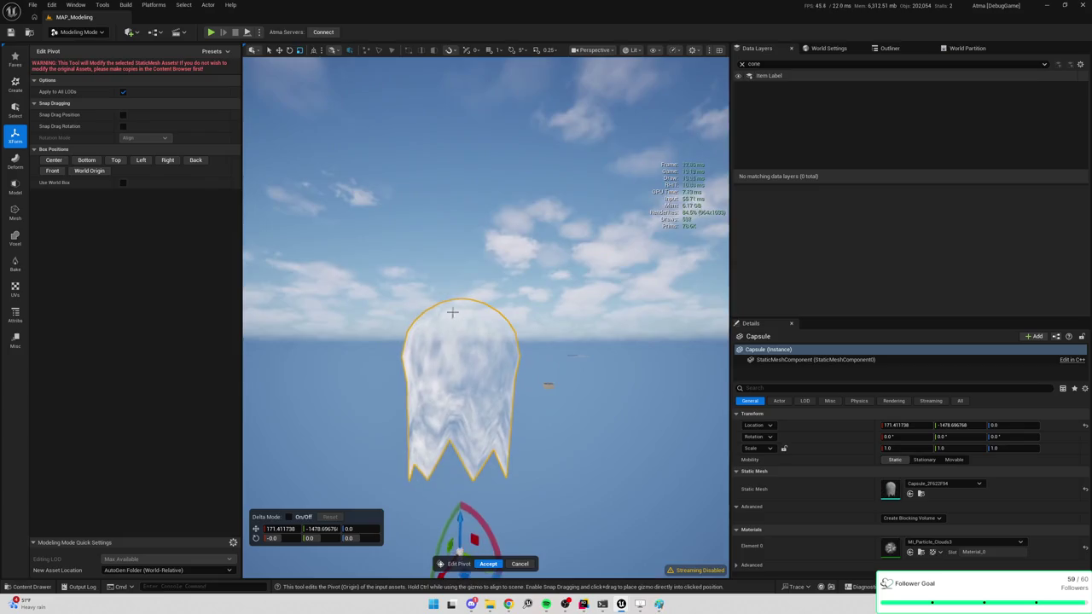
click(49, 162)
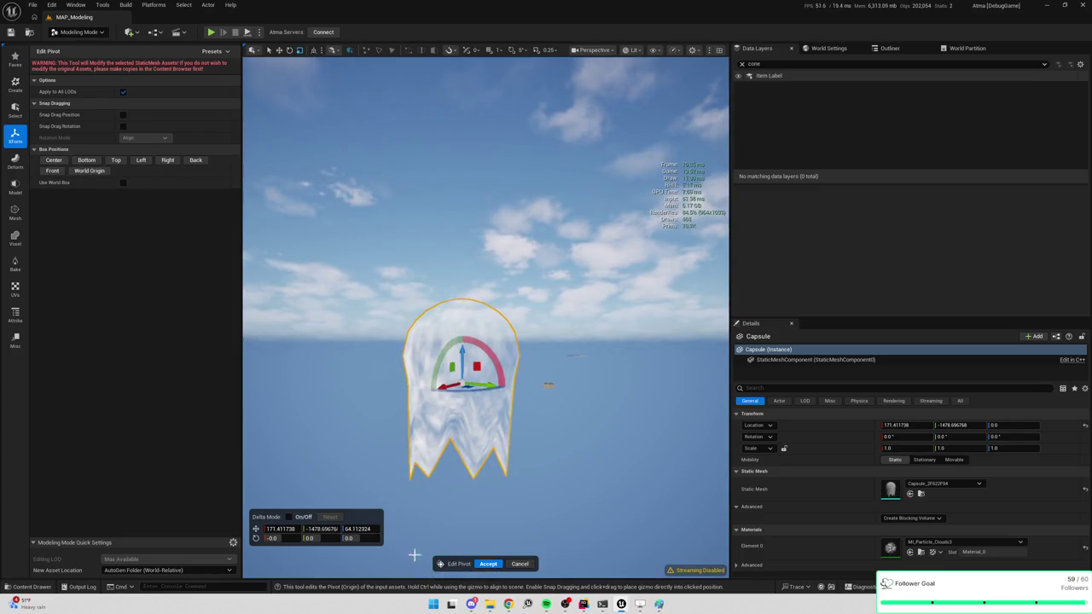
drag(467, 385, 476, 306)
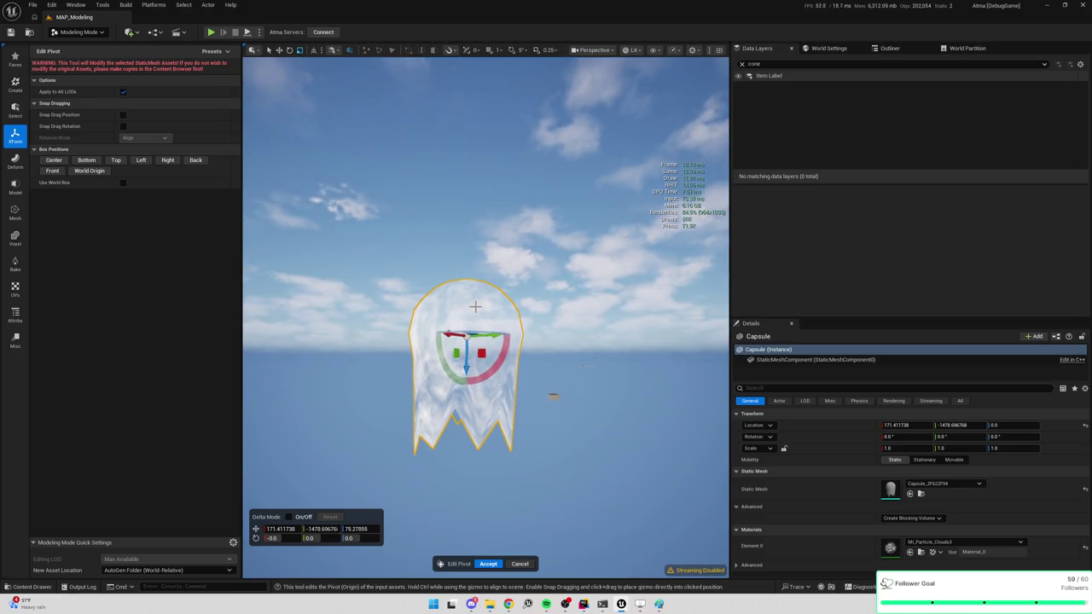
click(488, 564)
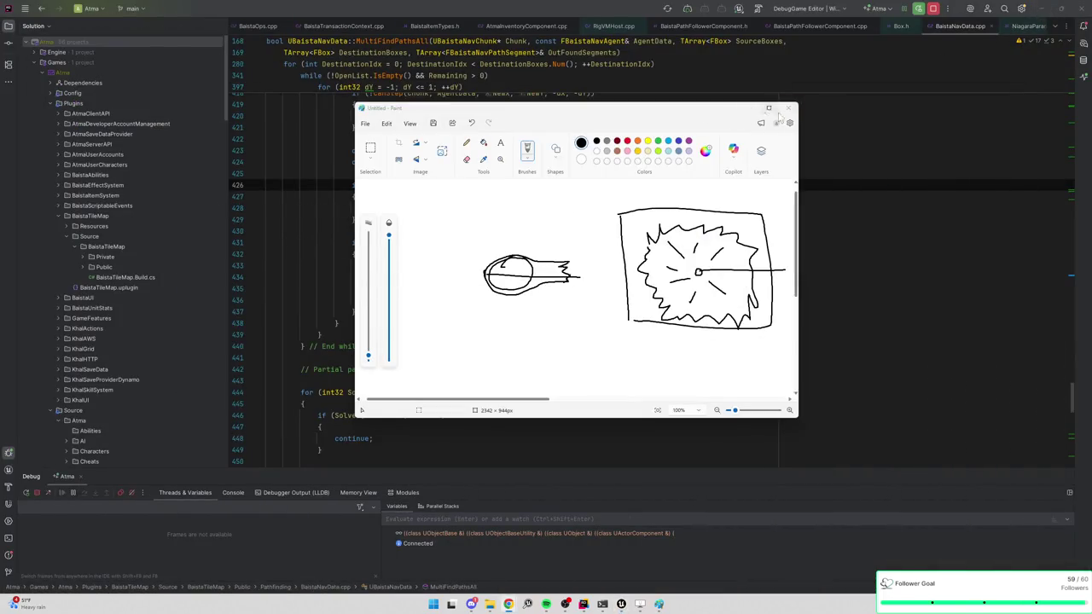
Step: Close the Paint bolt sketch without saving and return to the Unreal Editor
click(787, 108)
click(577, 284)
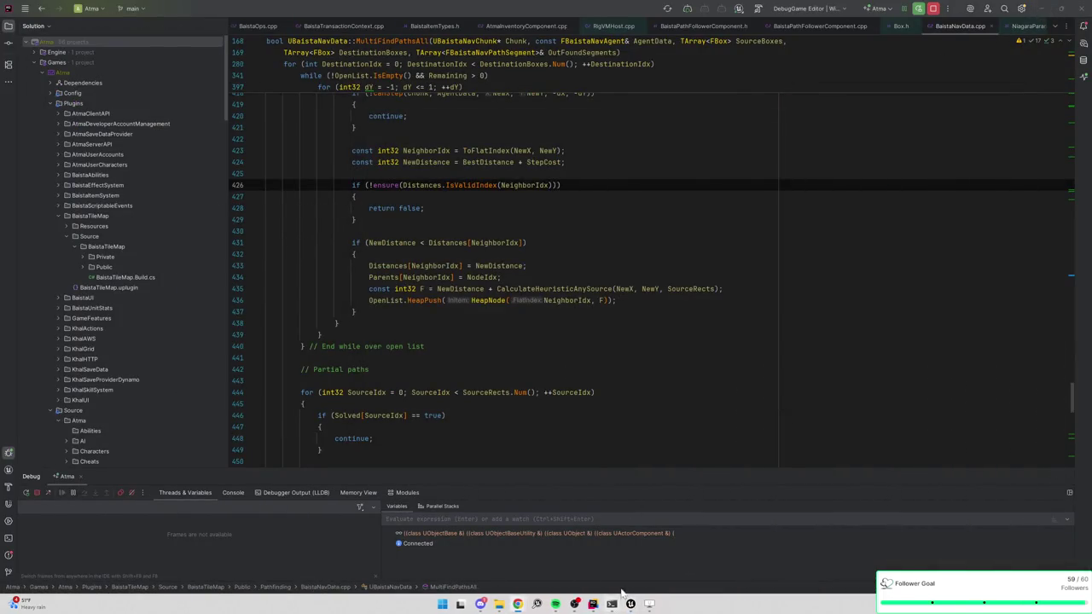
click(631, 604)
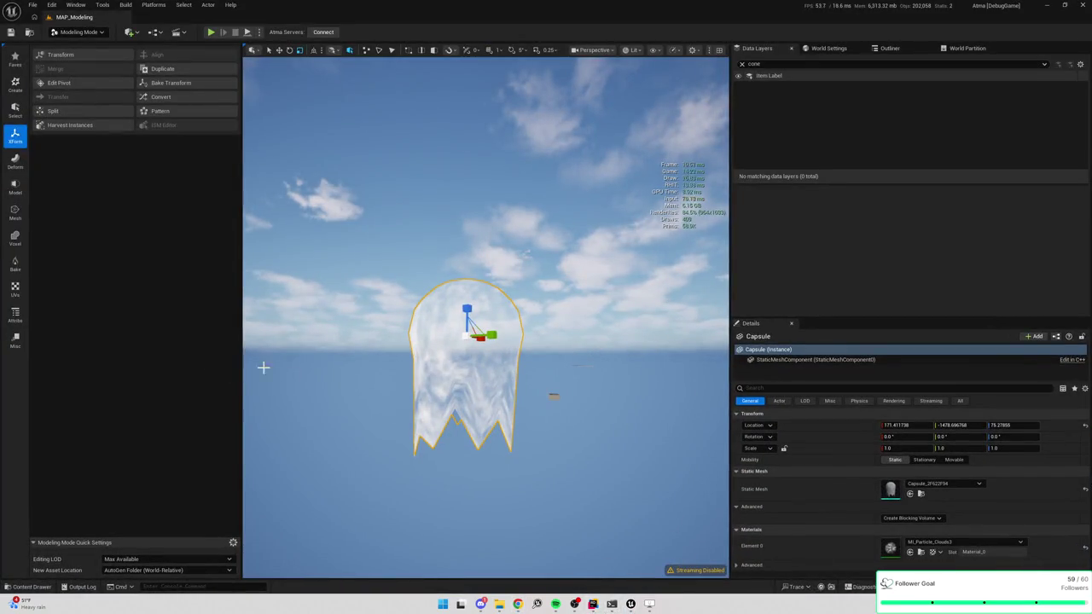
mouse_move(630, 605)
click(714, 557)
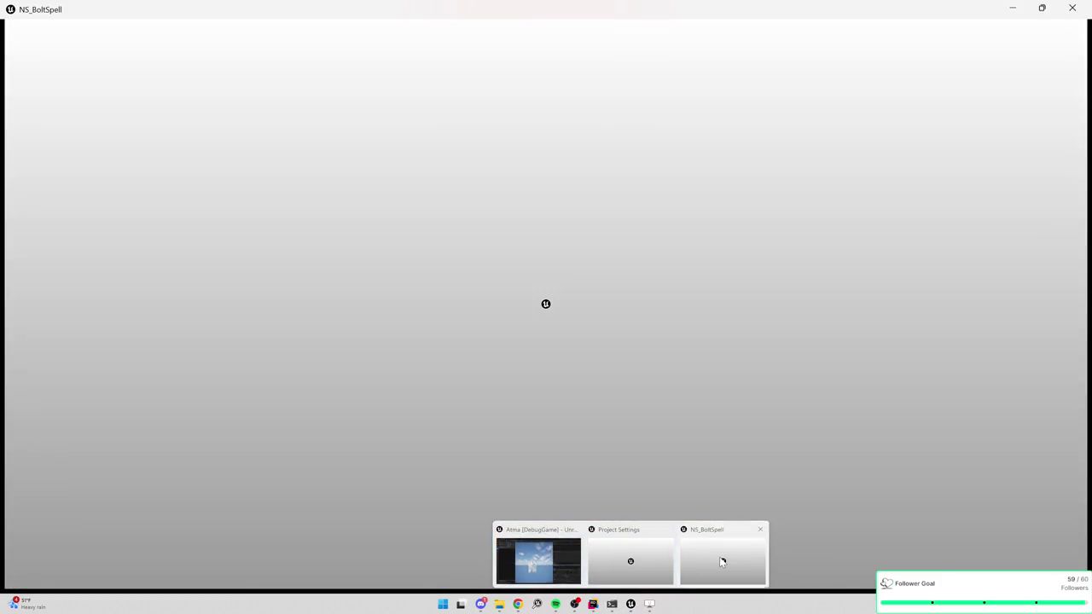
drag(529, 382, 520, 342)
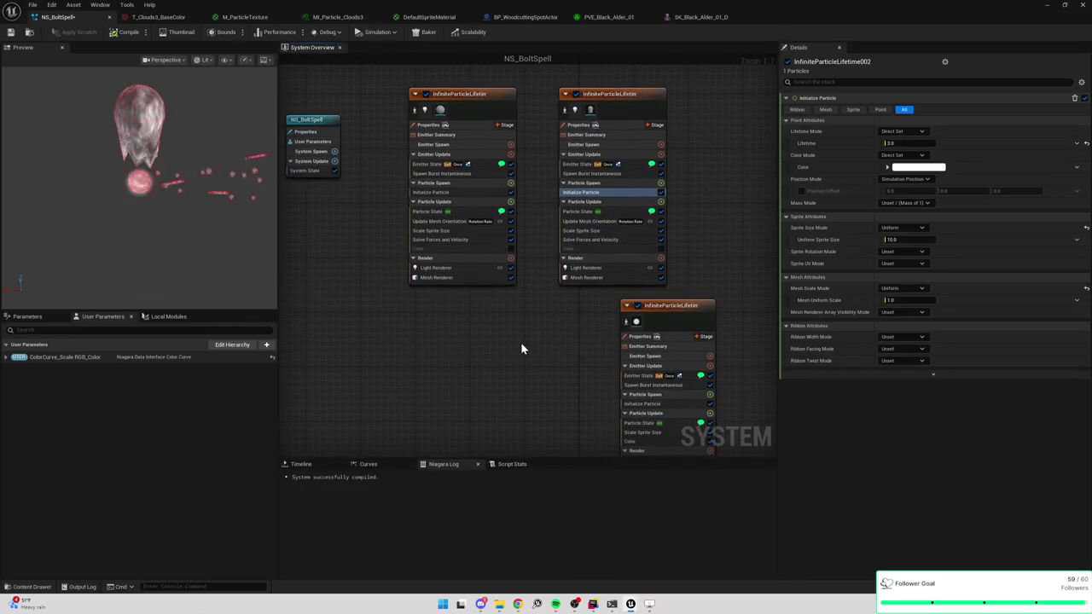
click(1047, 4)
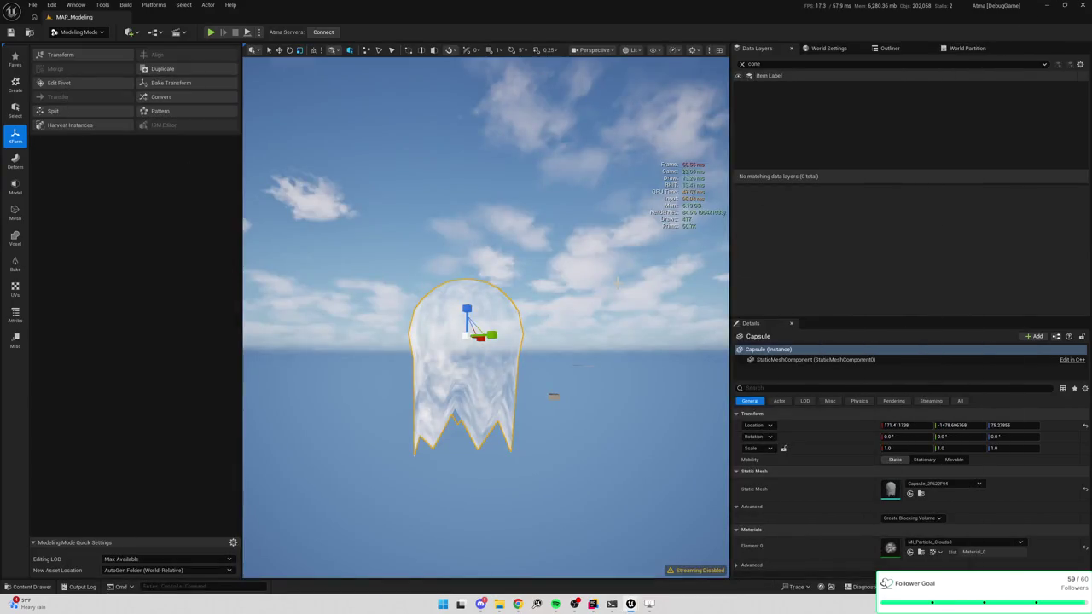
Step: Swap the capsule's static mesh to SM_VFX_BoltShell
click(942, 484)
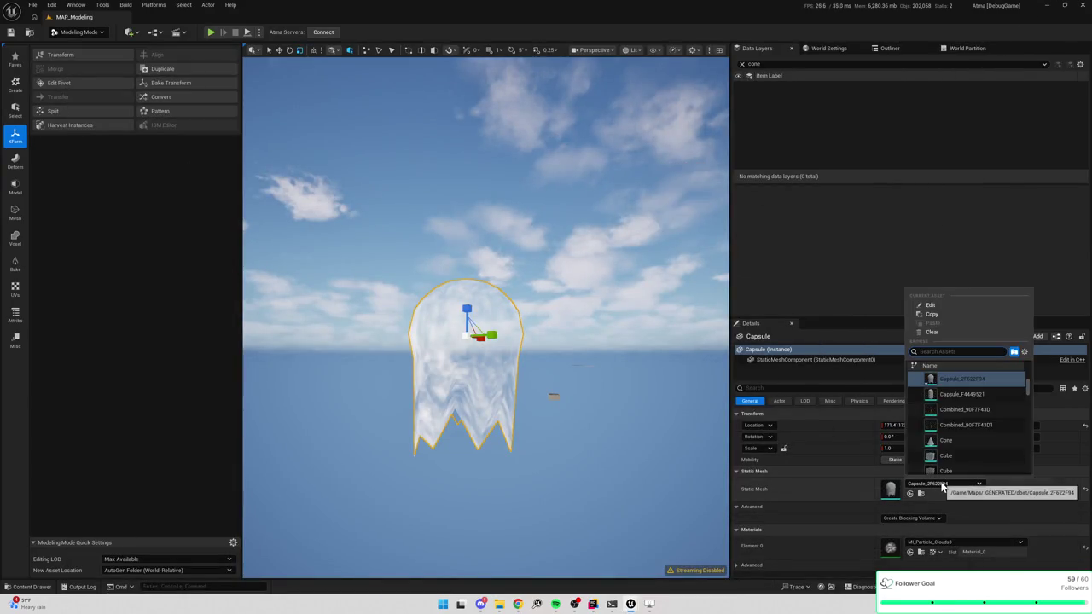
text(vfx)
click(947, 380)
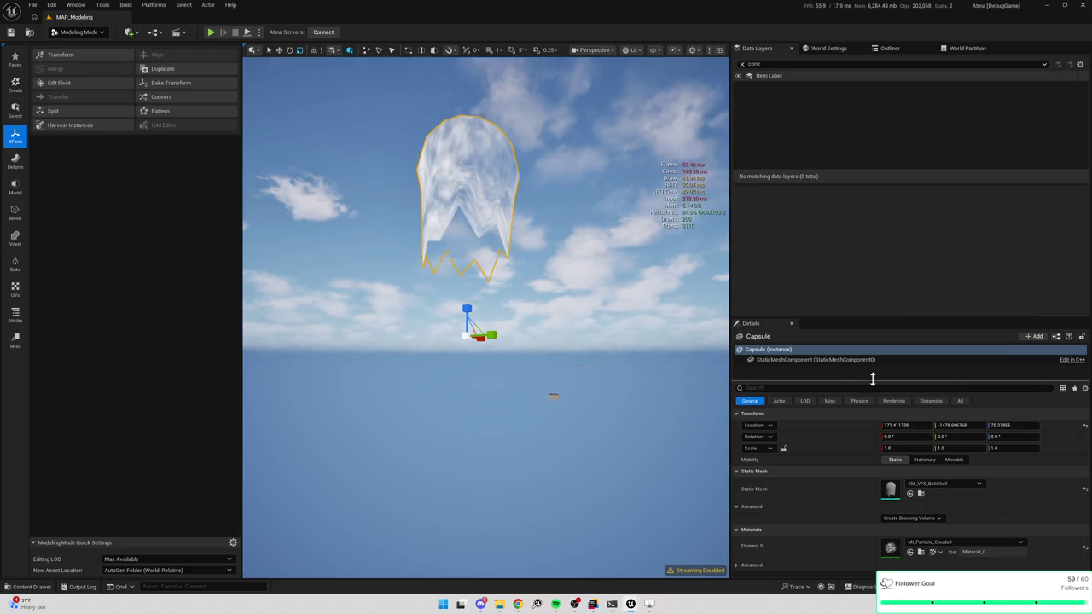
Step: Recentre the pivot and raise it toward the top of the shell, then accept
click(60, 83)
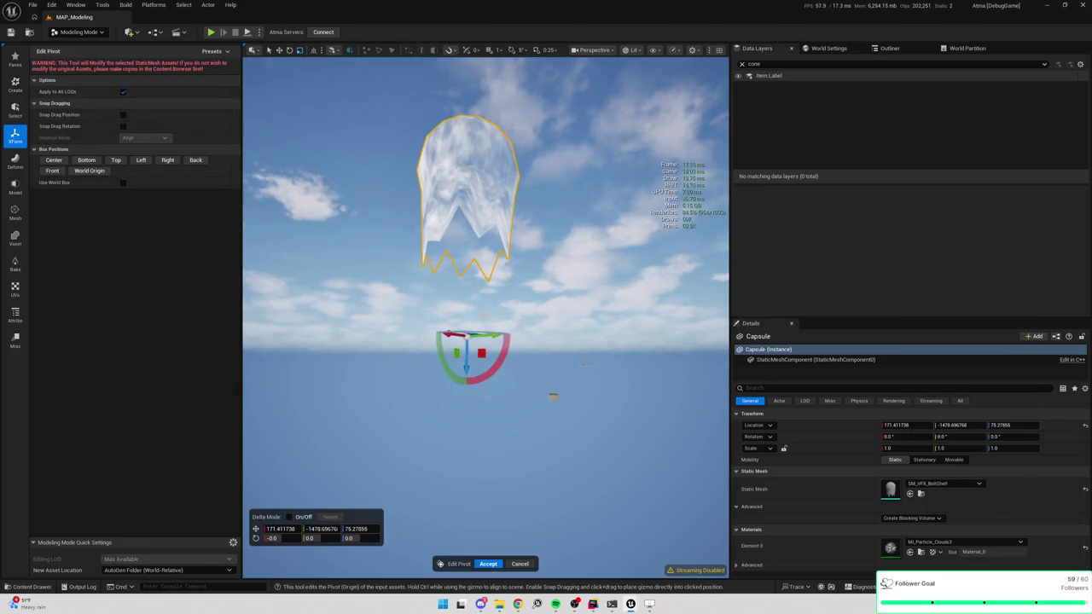
click(54, 161)
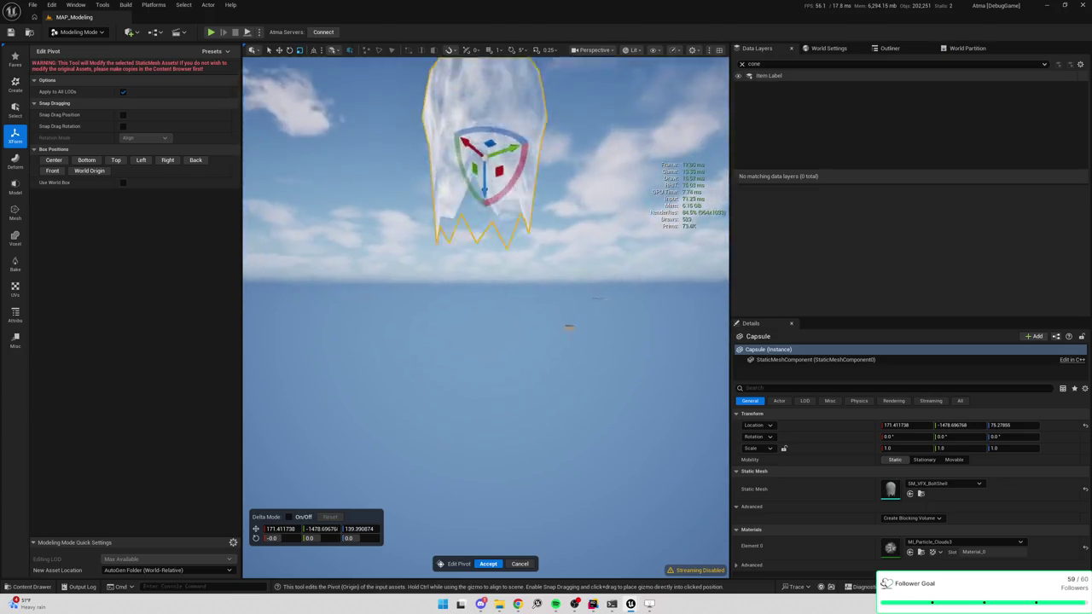
drag(490, 232, 498, 199)
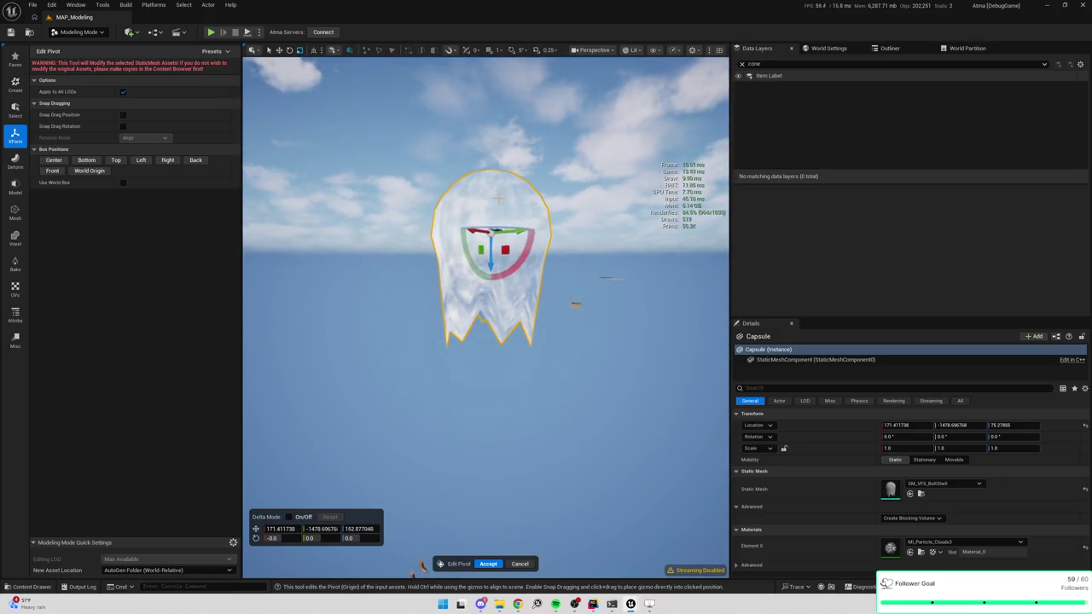
click(488, 564)
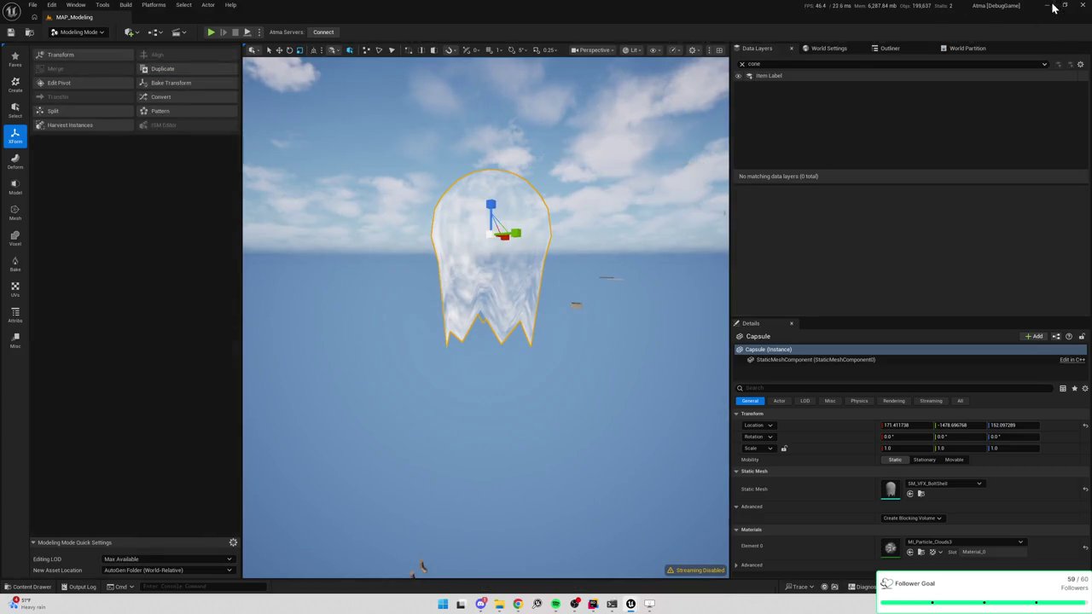
Step: Minimize and restore the editor, bringing the NS_BoltSpell Niagara editor to the front
click(1050, 6)
key(alt+Tab)
mouse_move(630, 603)
click(746, 571)
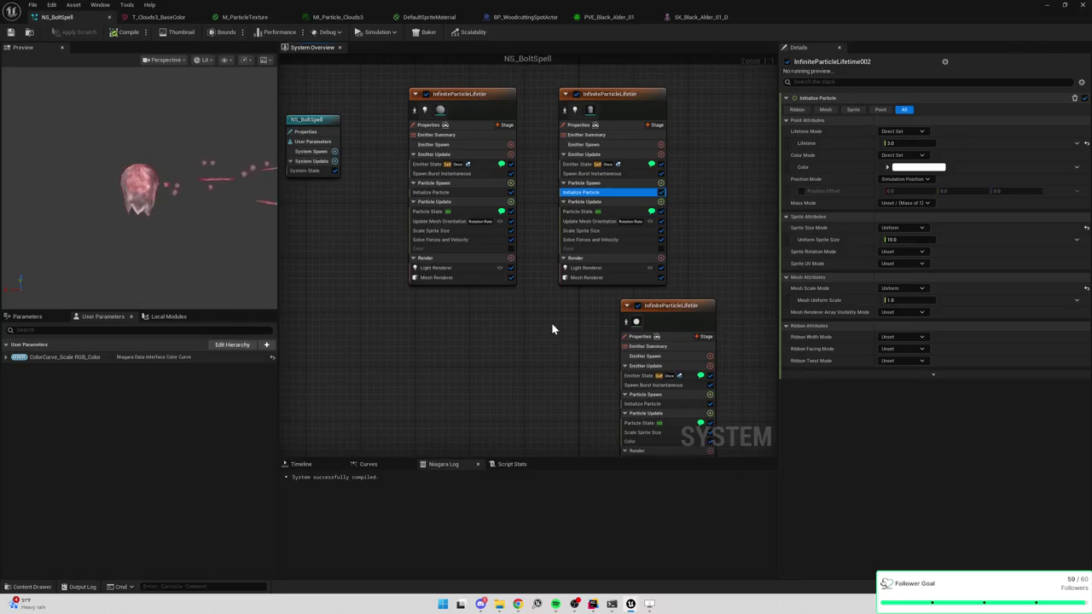
Step: On the second emitter's Mesh Renderer, try Camera Plane and Velocity facing, then revert to Default
click(220, 244)
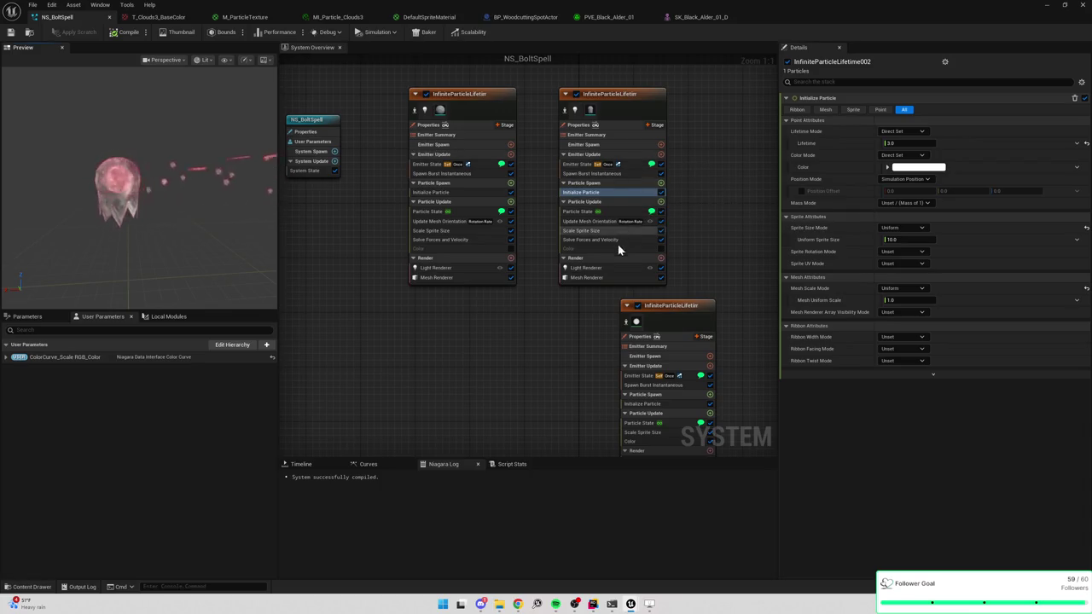
click(608, 278)
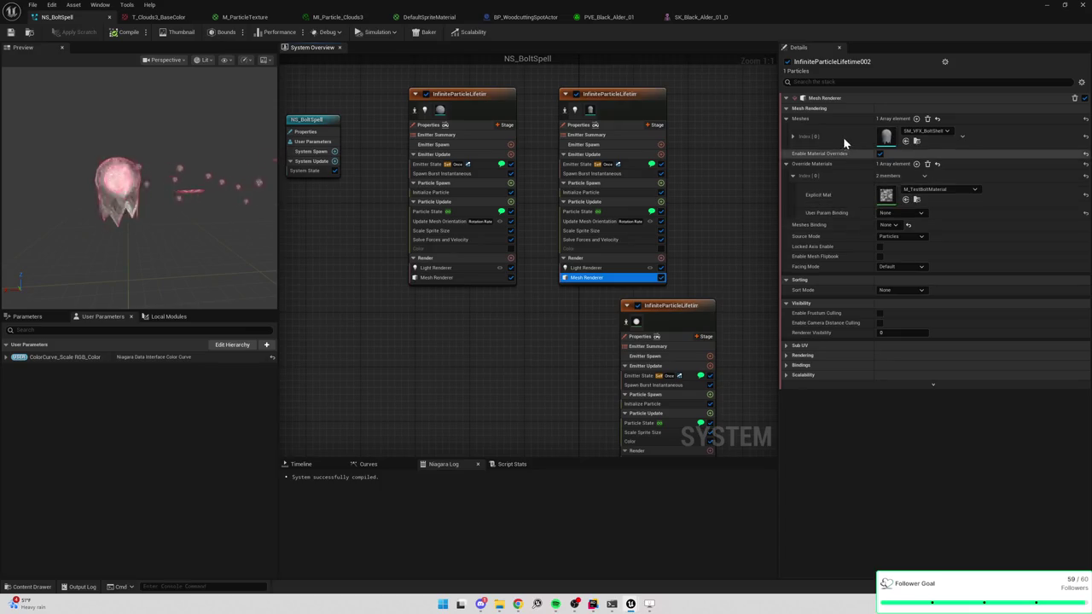
click(896, 267)
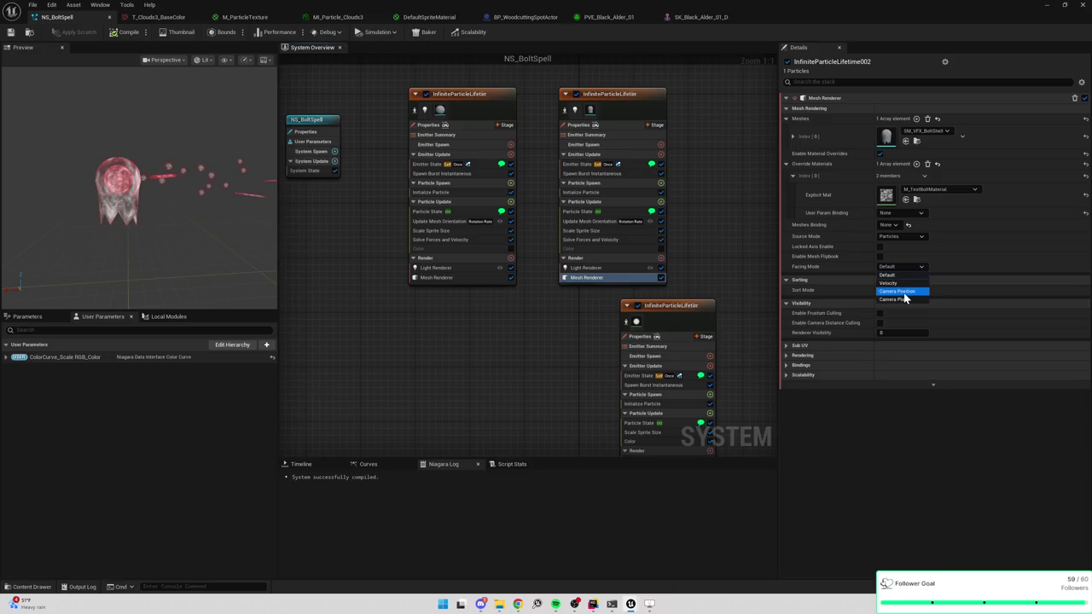
click(905, 295)
click(902, 268)
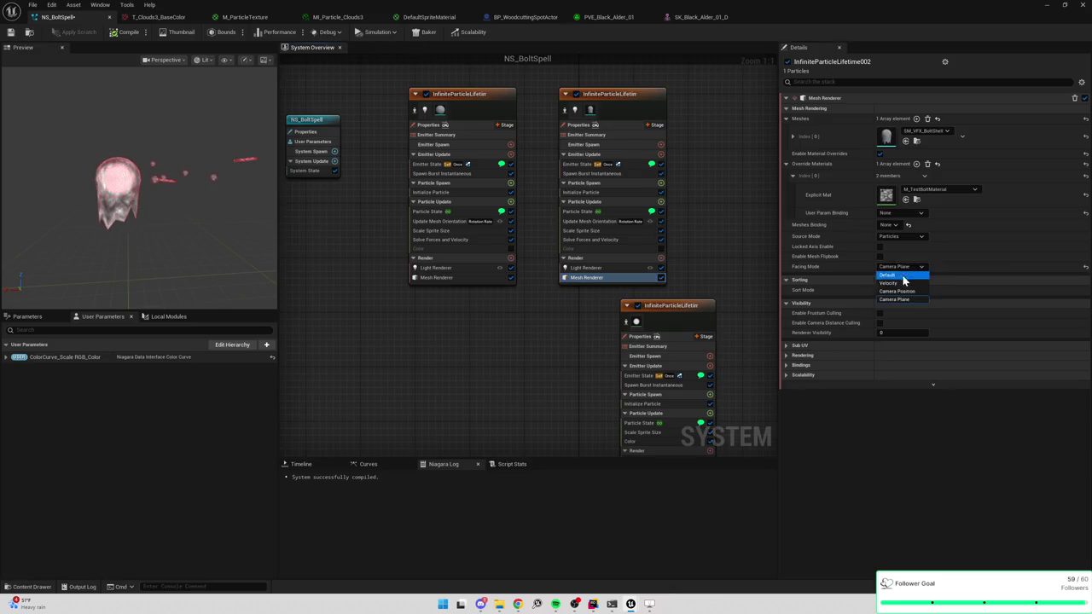
click(901, 283)
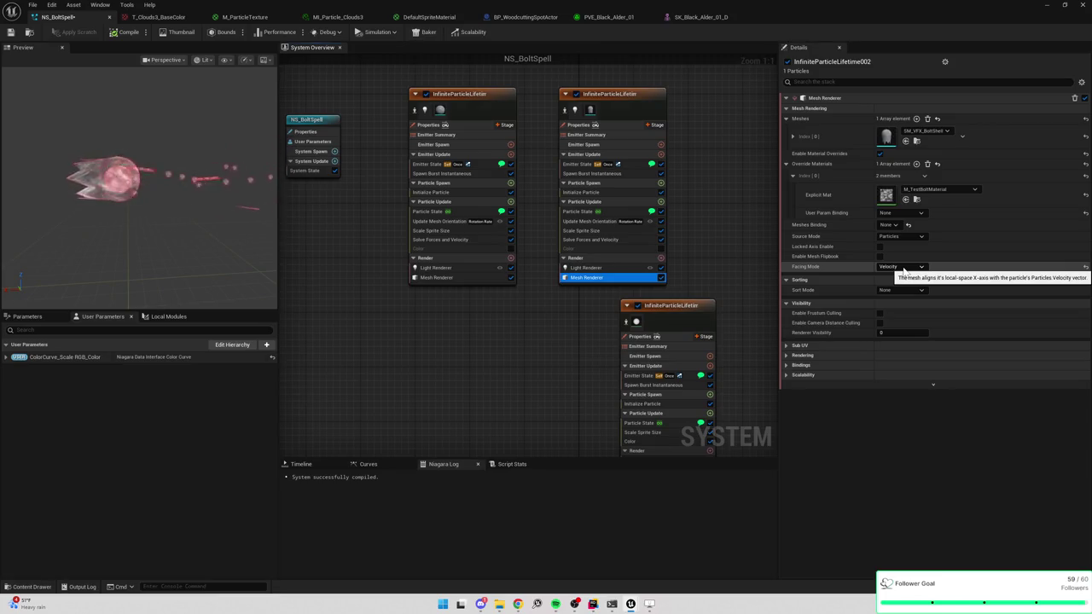
click(904, 270)
click(900, 271)
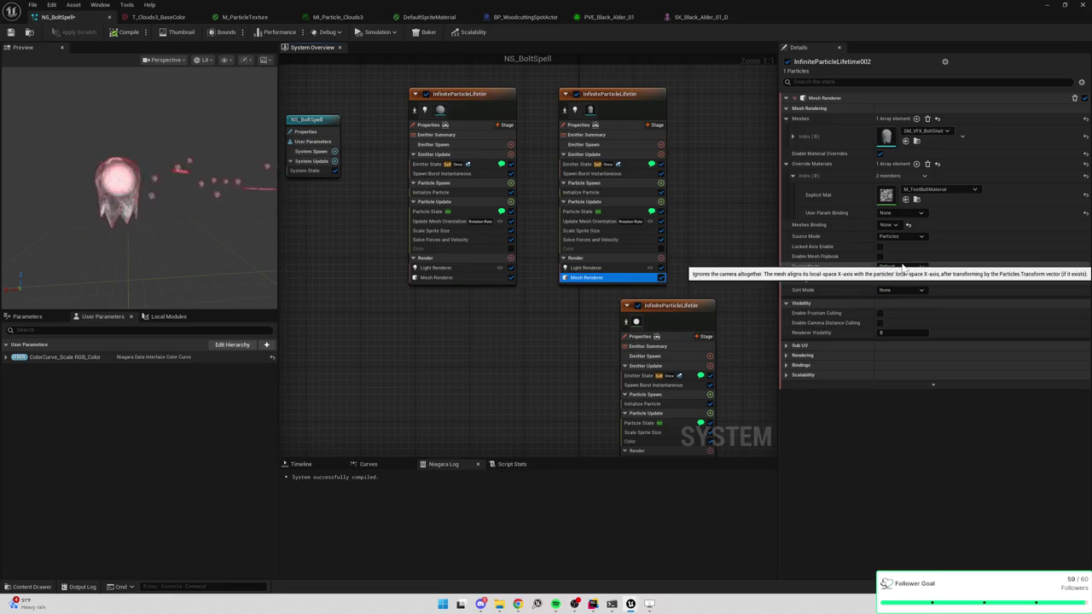
Step: Add an Initial Mesh Orientation module to particle spawn, oriented along a chosen vector
click(661, 183)
text(rotat)
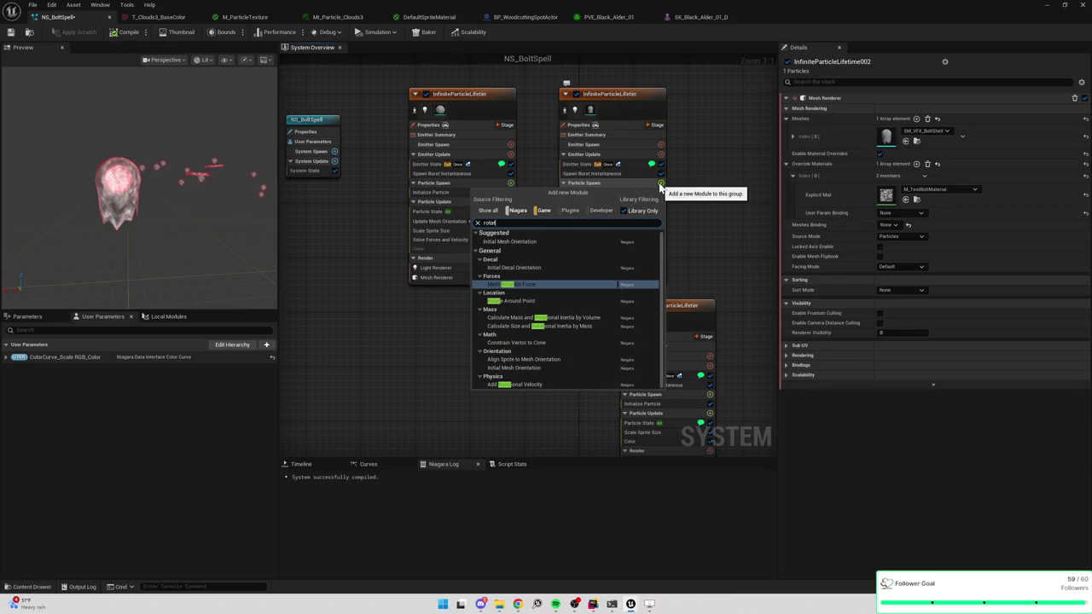
click(547, 242)
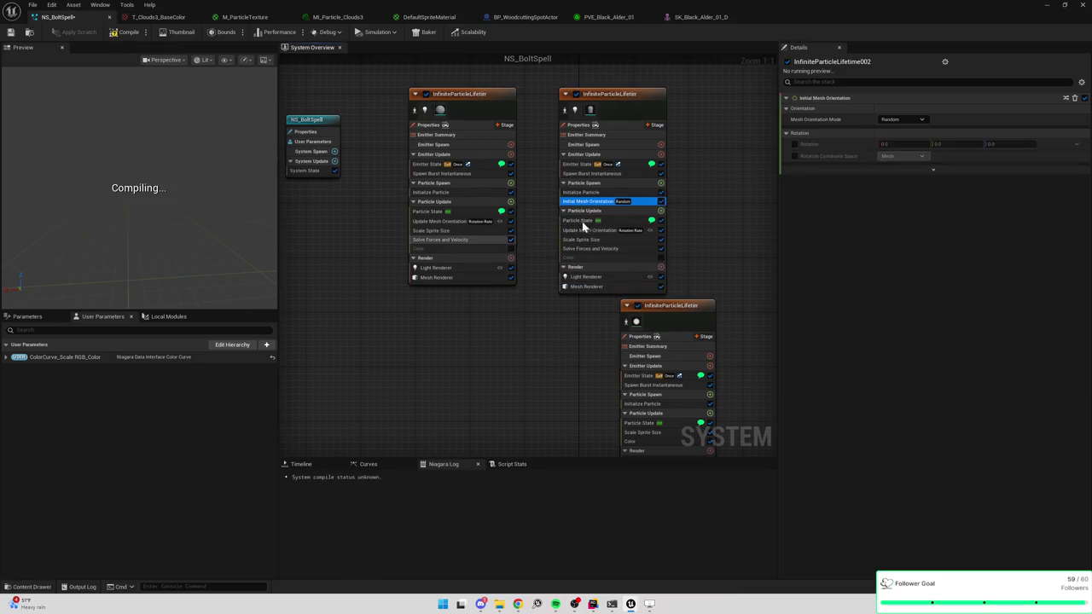
click(891, 120)
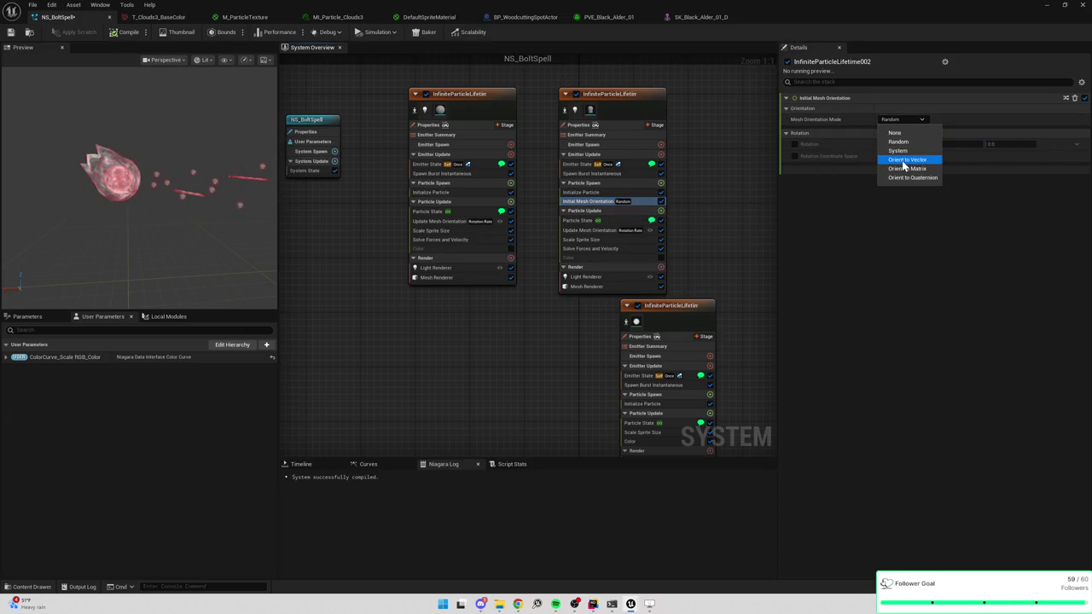
click(904, 160)
Step: Set the orientation vector to 0, 0, -1
click(898, 135)
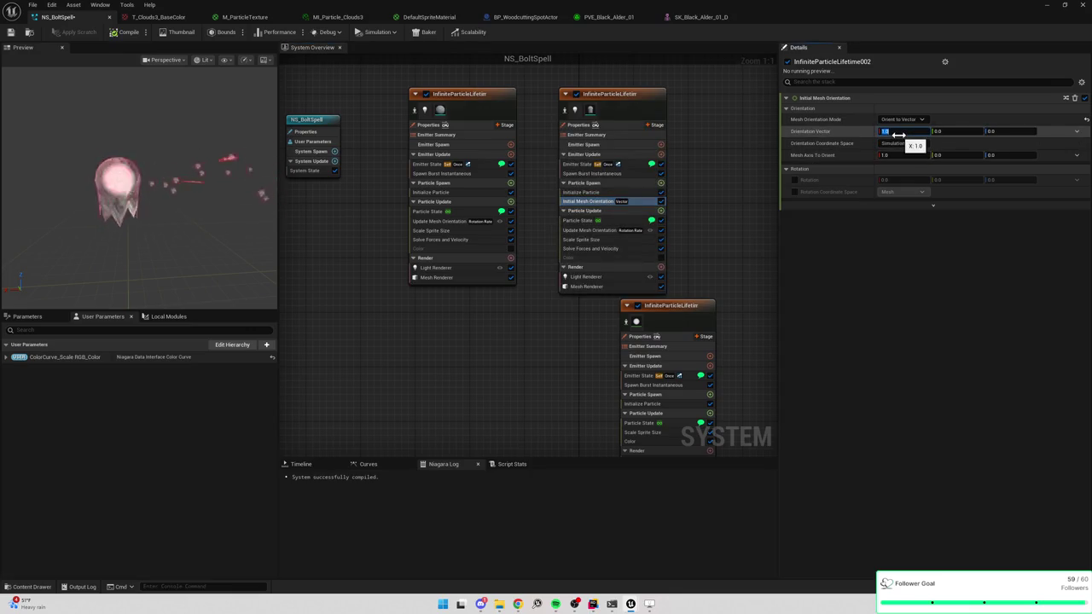
text(-1)
key(Return)
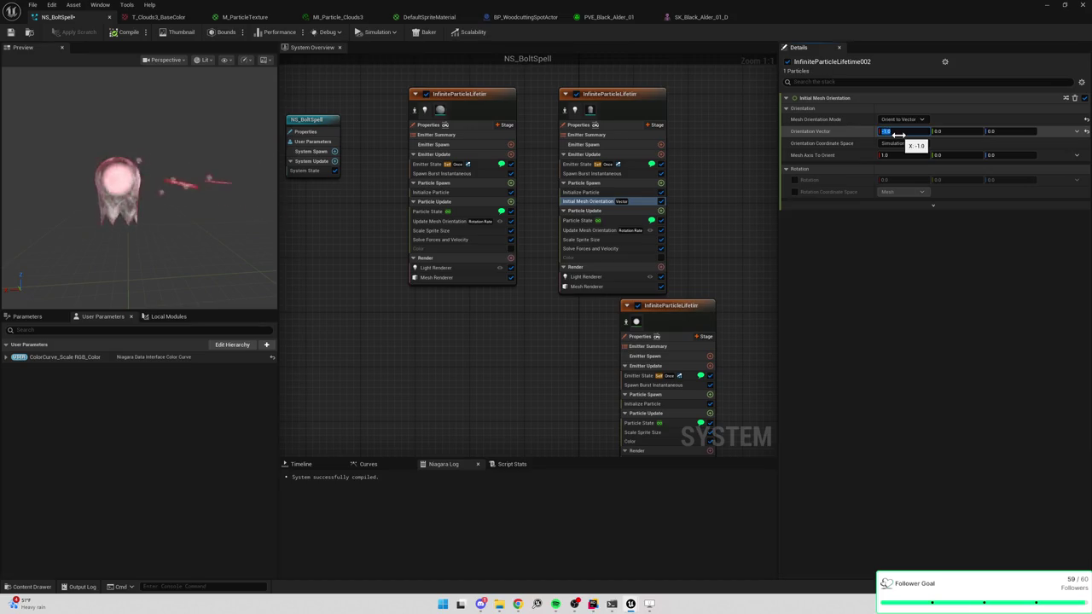
text(0)
key(Tab)
key(Tab)
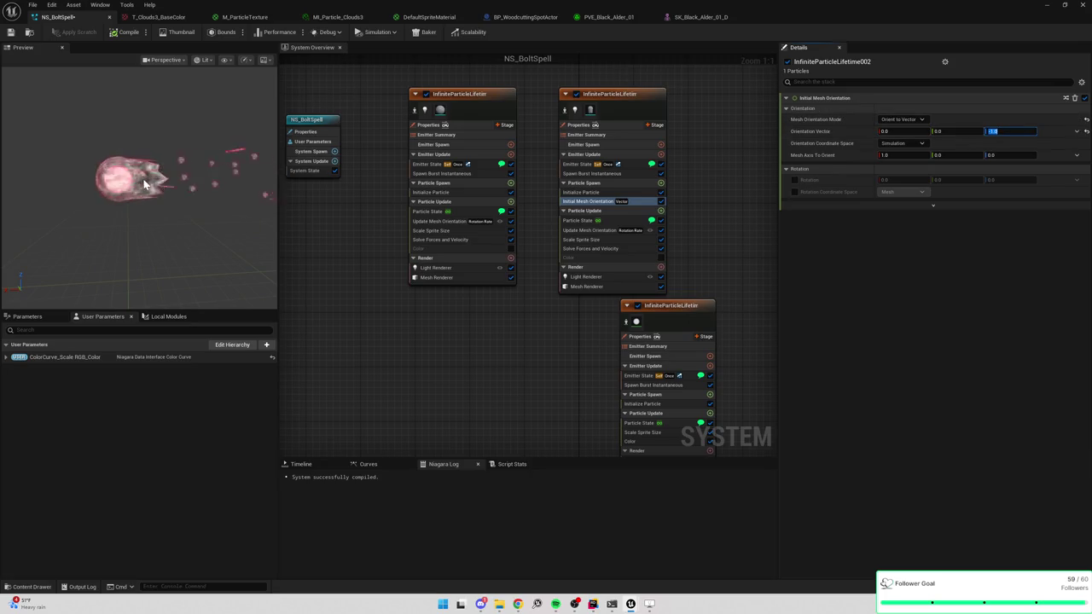
text(-1)
drag(603, 309, 548, 262)
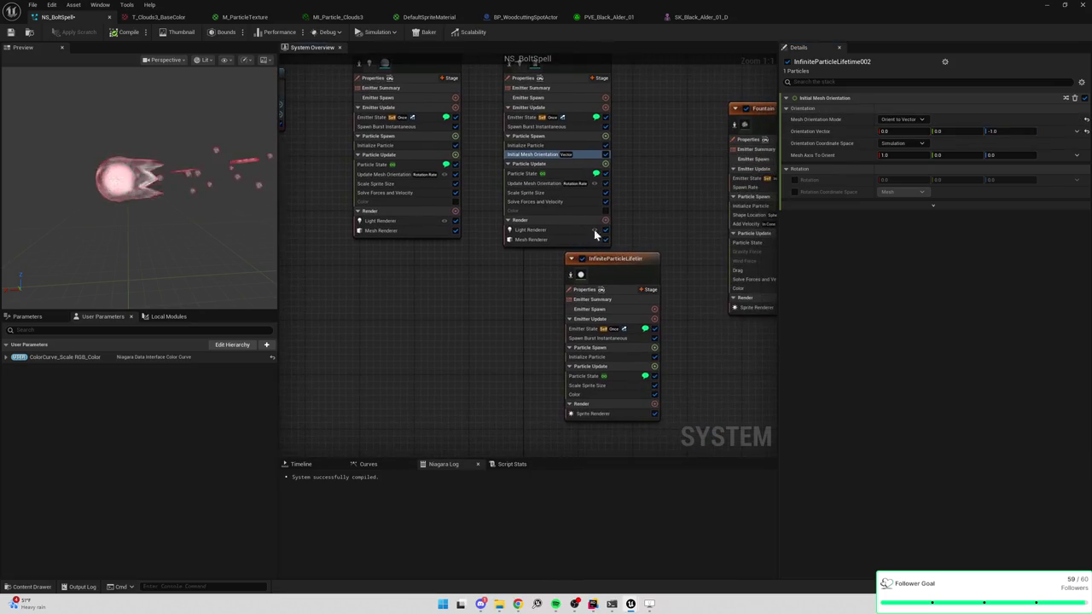
Step: Check the Mesh Renderer settings, then return to the level and view the platform
click(544, 240)
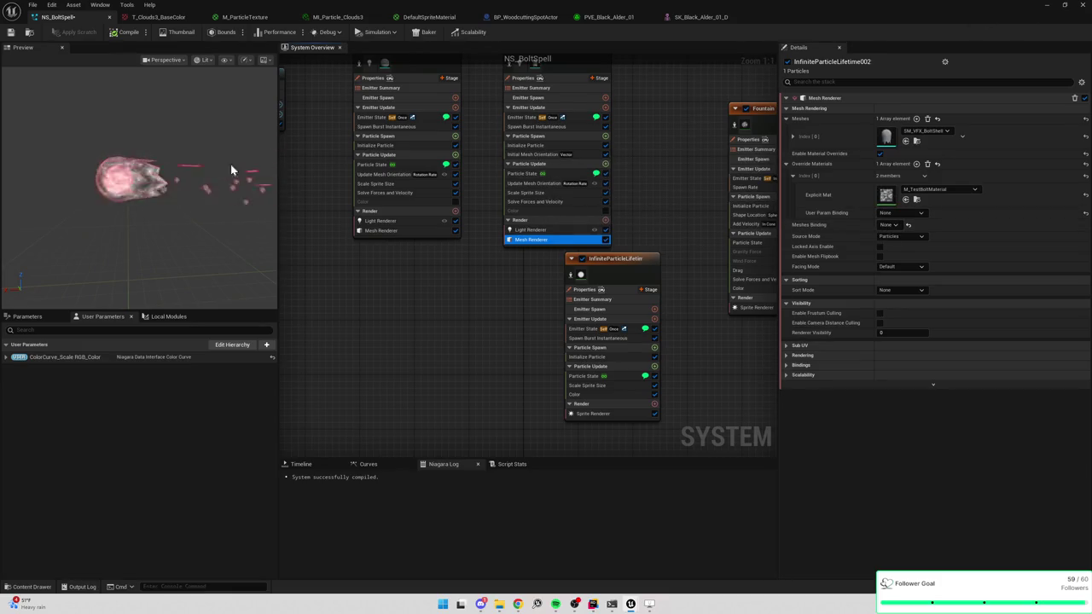
key(alt+Tab)
drag(688, 240, 687, 320)
drag(486, 341, 486, 315)
mouse_move(560, 329)
mouse_down()
mouse_move(561, 358)
mouse_move(546, 337)
mouse_move(560, 321)
mouse_move(560, 261)
mouse_up()
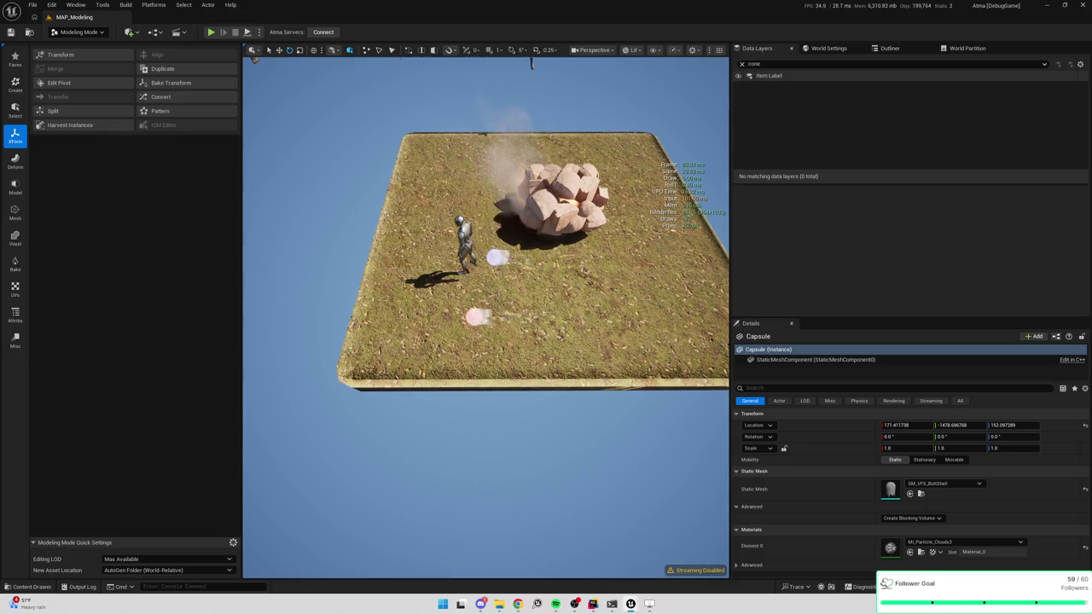
key(f)
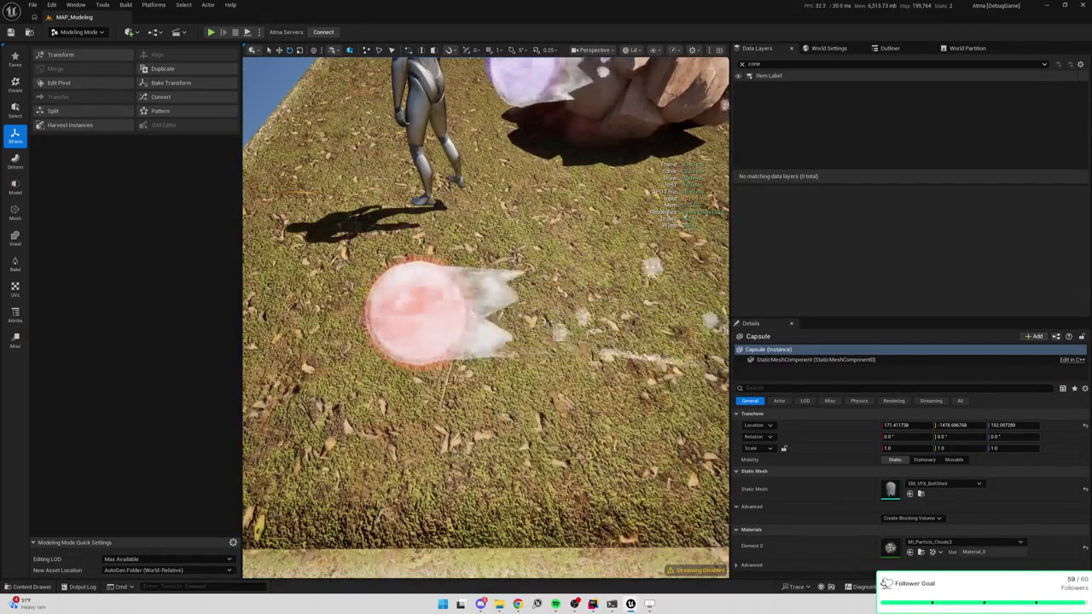
scroll(552, 316, down, 5)
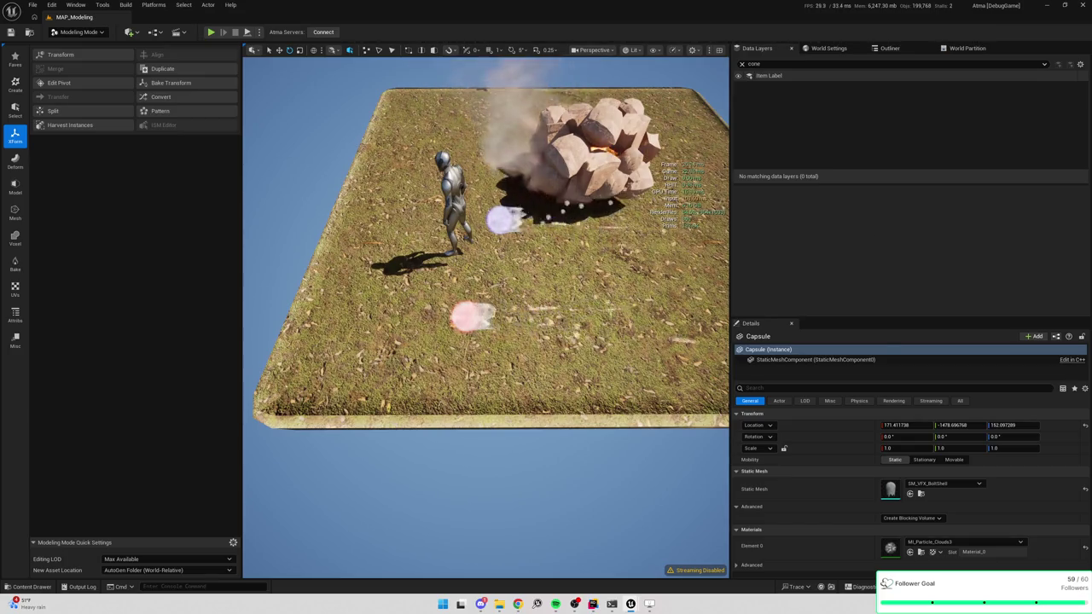
scroll(487, 316, down, 5)
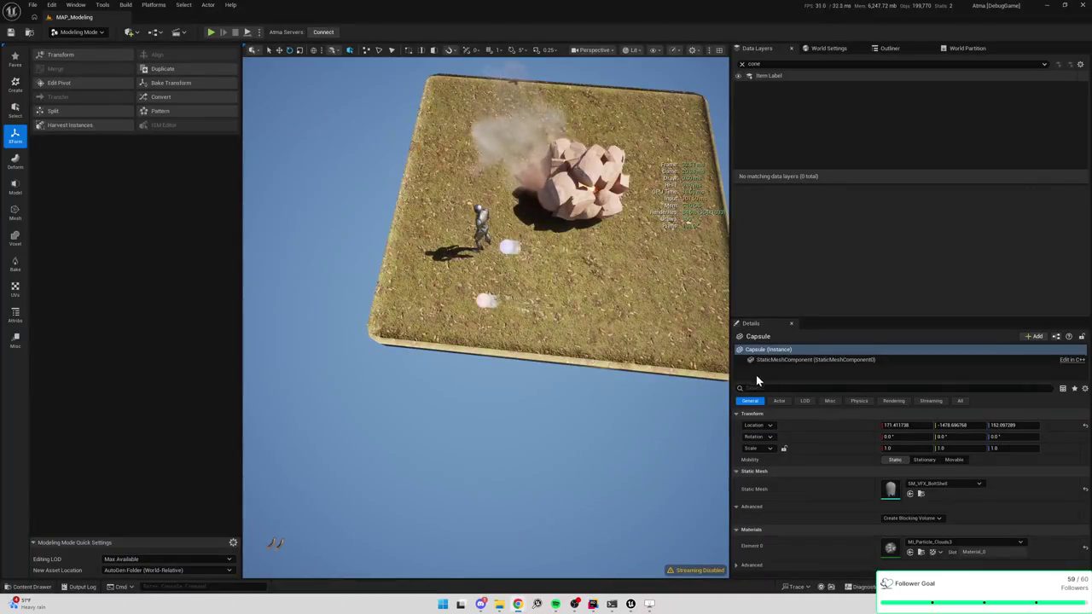
key(f)
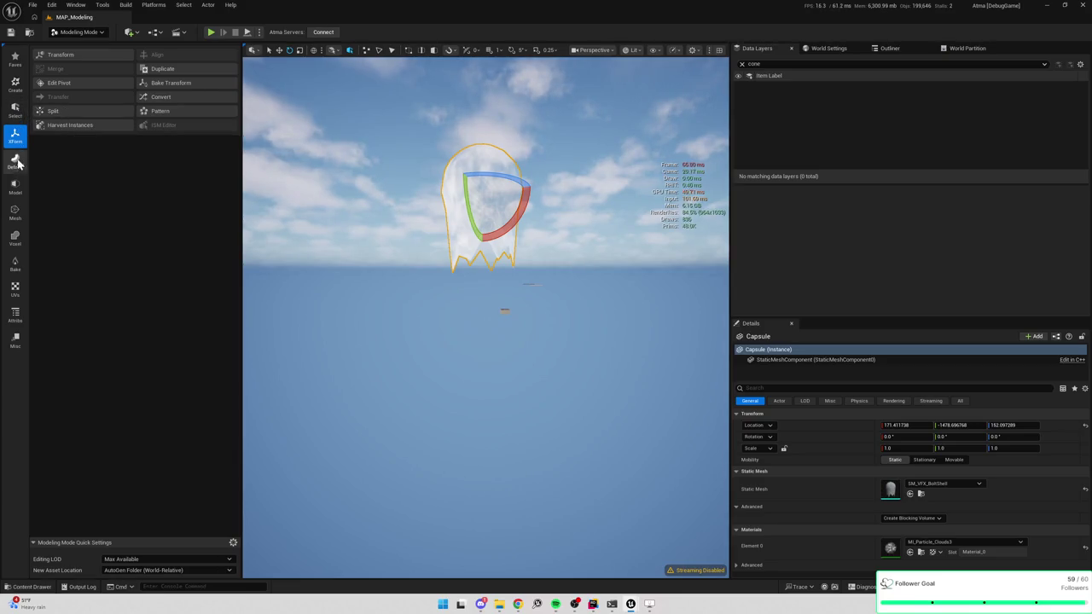
Step: Place a capsule with radius 25, length 50, wireframe shown and 12 cylinder slices, and accept
click(15, 86)
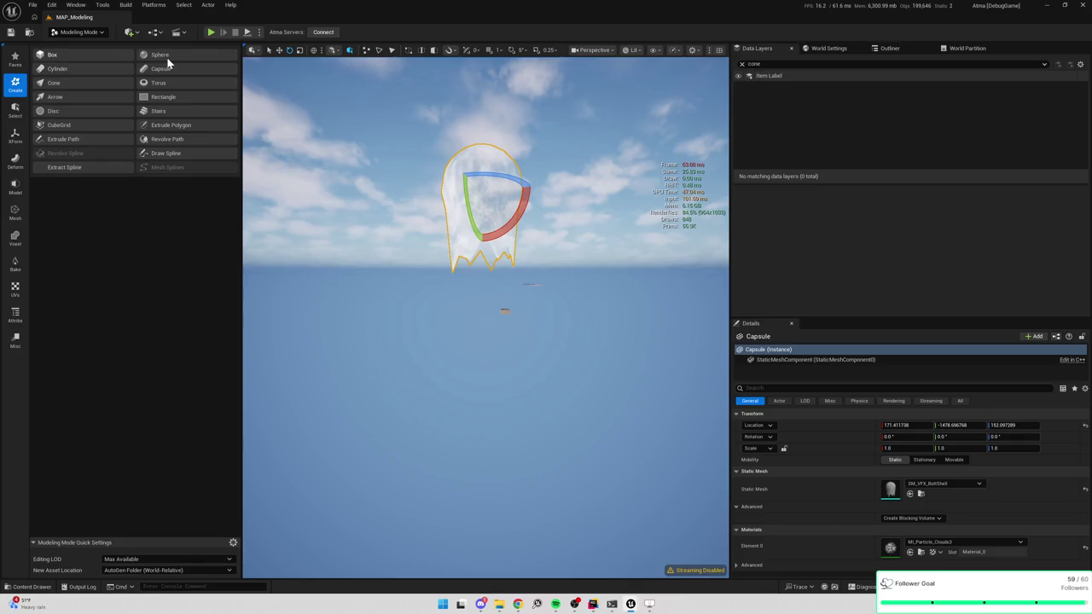
click(162, 71)
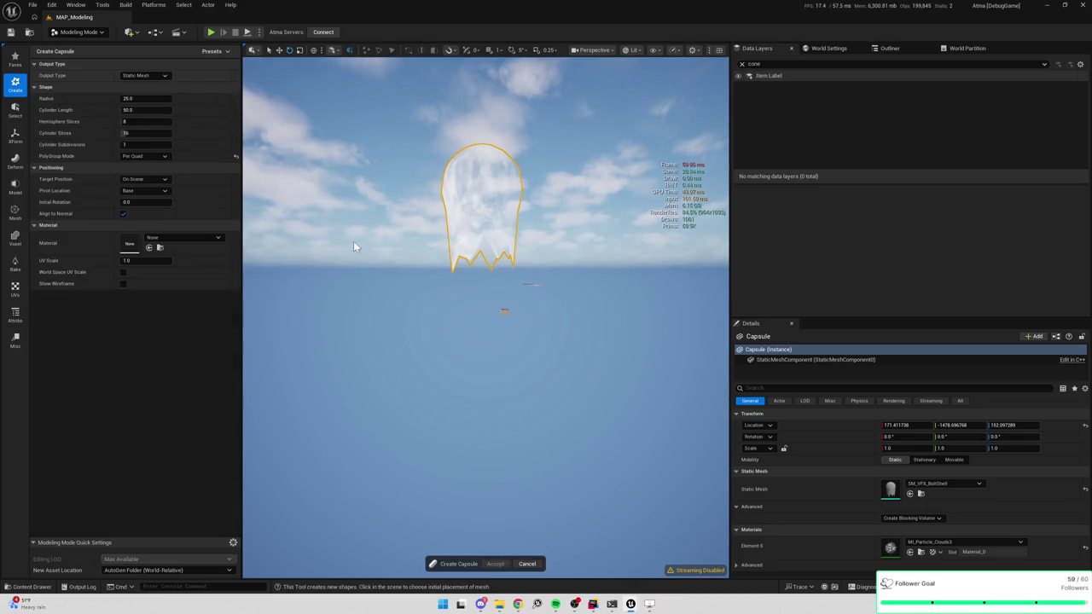
click(373, 225)
key(f)
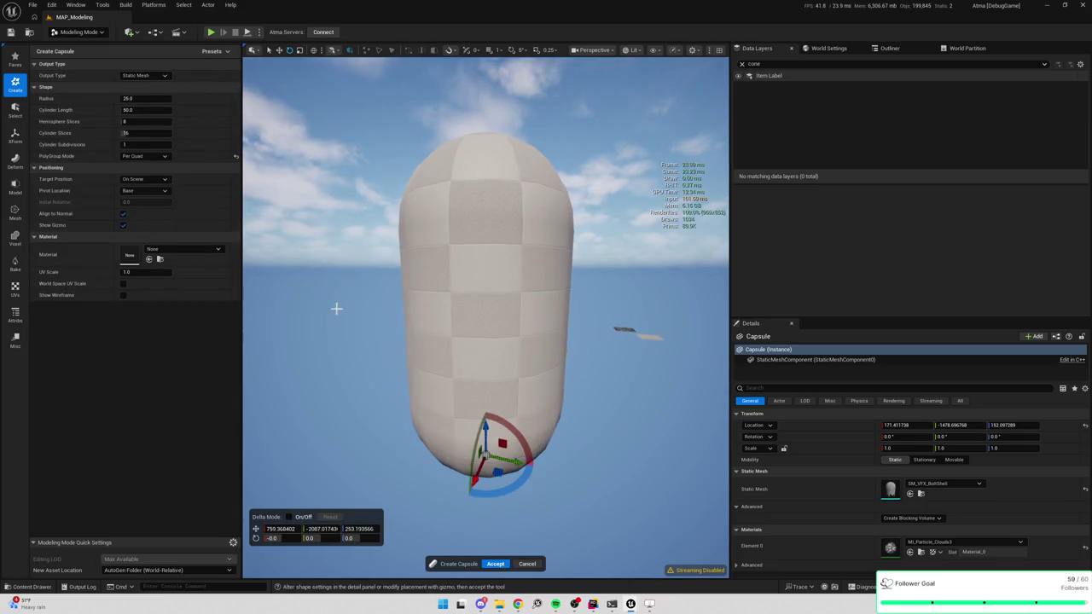
click(123, 295)
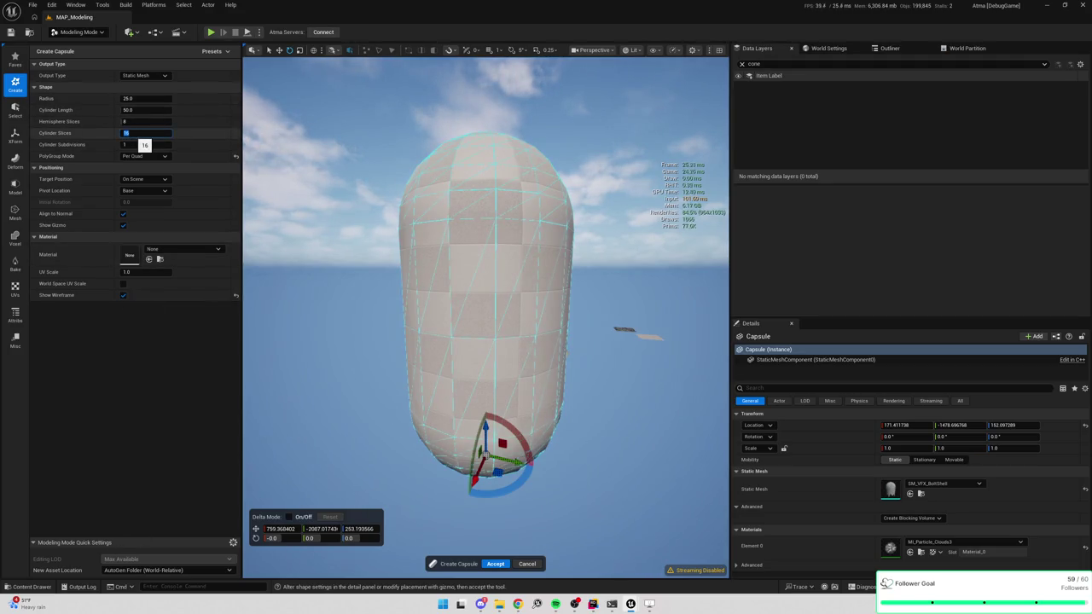
text(8)
key(Return)
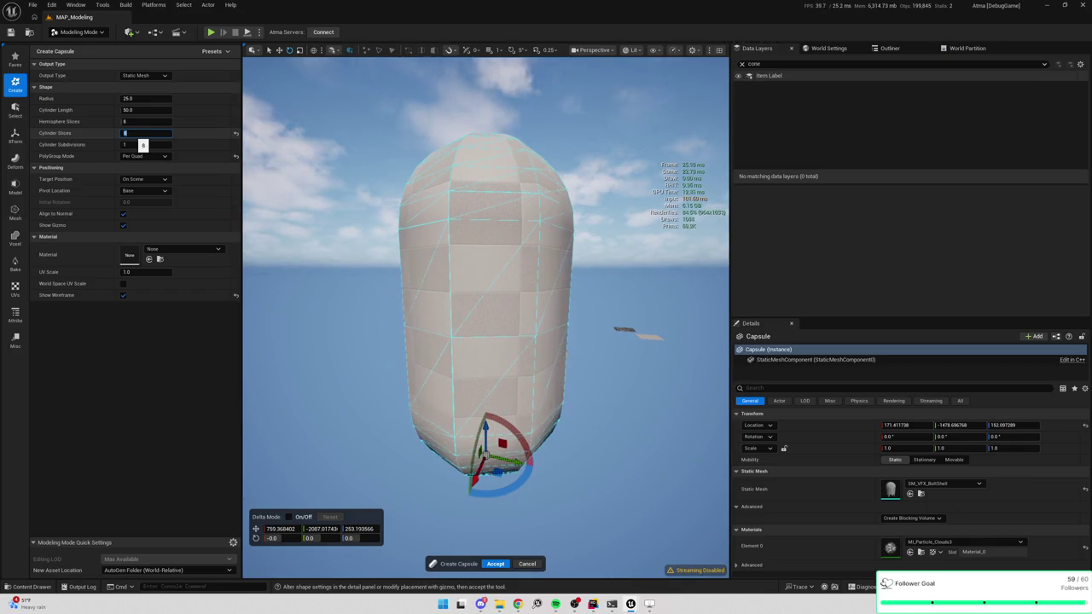
text(12)
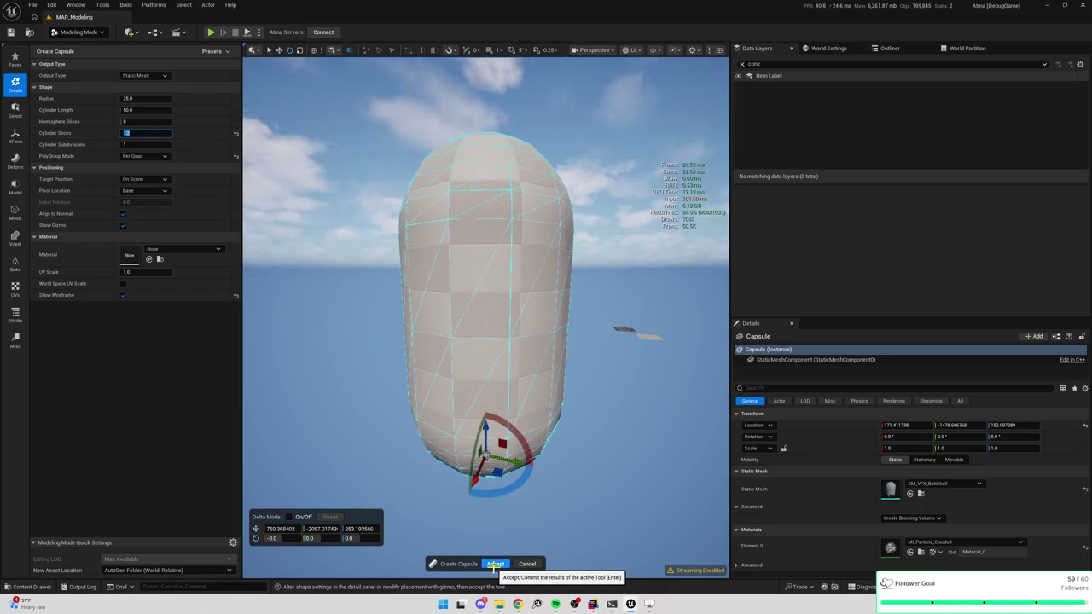
click(495, 564)
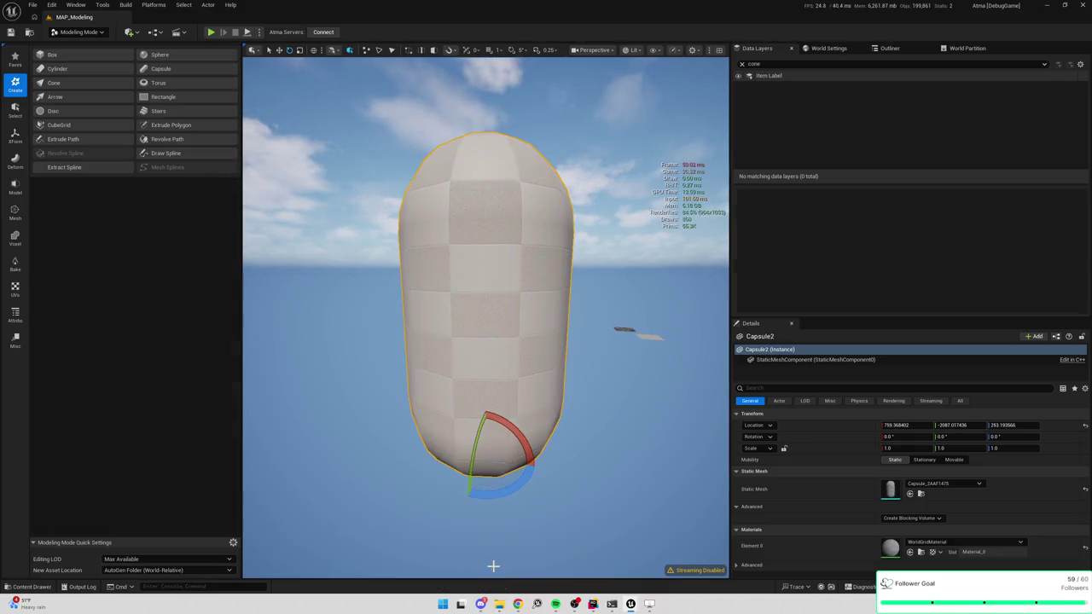
Step: In Triangle Edit with the face filter, marquee-select the lower half of Capsule2
click(16, 213)
click(187, 55)
click(487, 195)
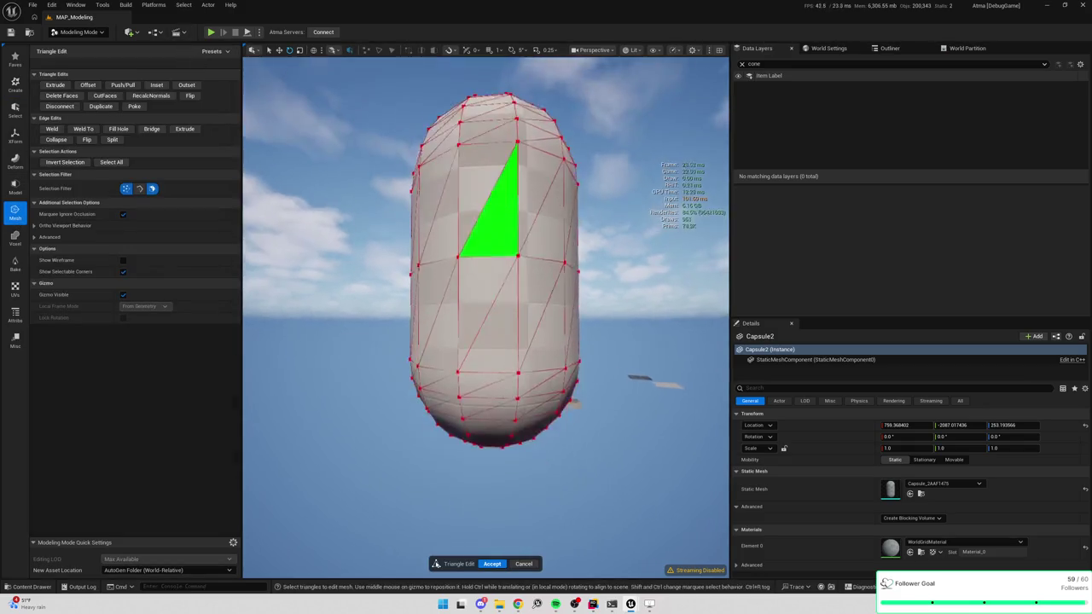
drag(329, 286, 458, 355)
drag(626, 445, 642, 460)
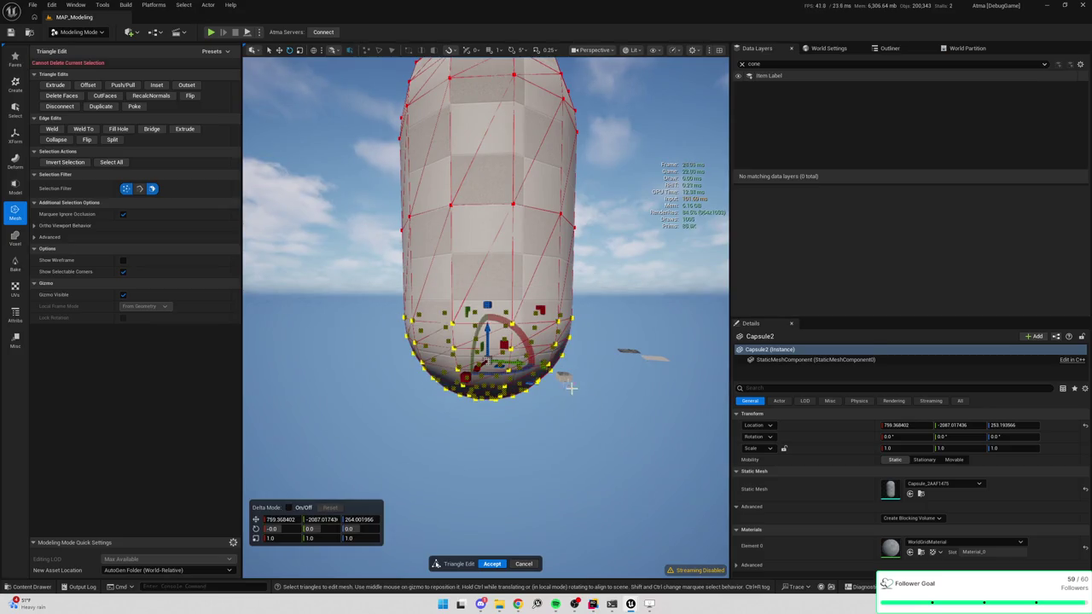
click(139, 188)
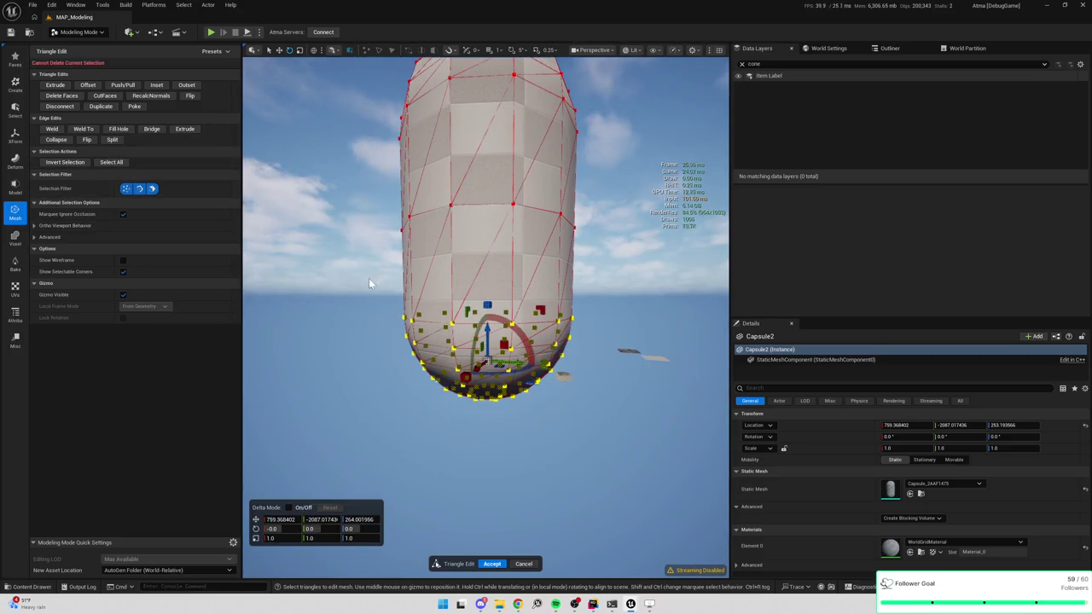
drag(334, 285, 686, 455)
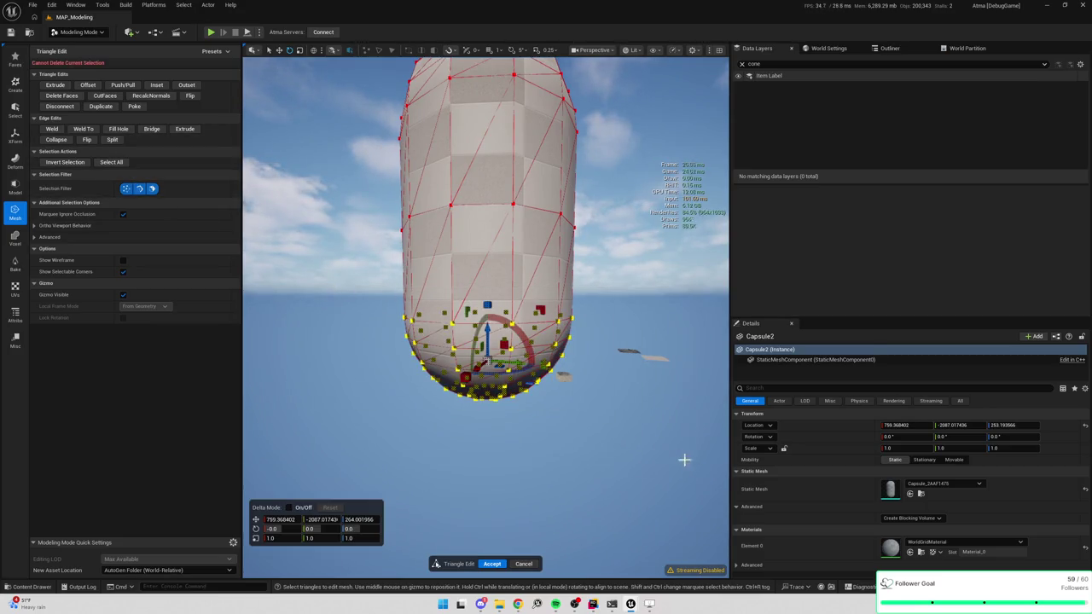
click(152, 188)
drag(327, 204, 696, 482)
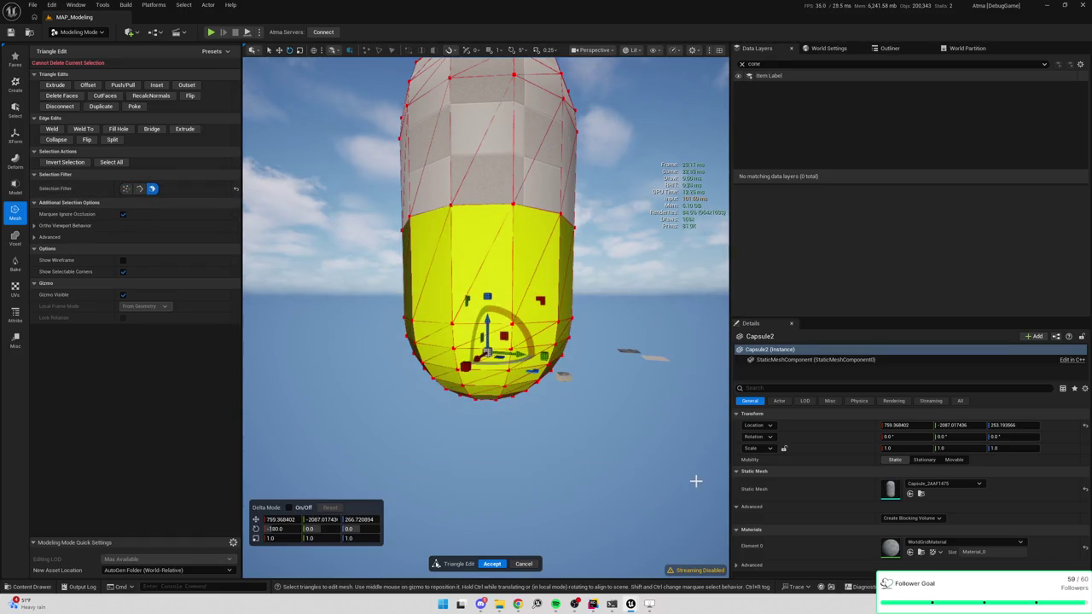
Step: Delete the selected lower faces and accept, leaving an open dome shell
key(Delete)
key(f)
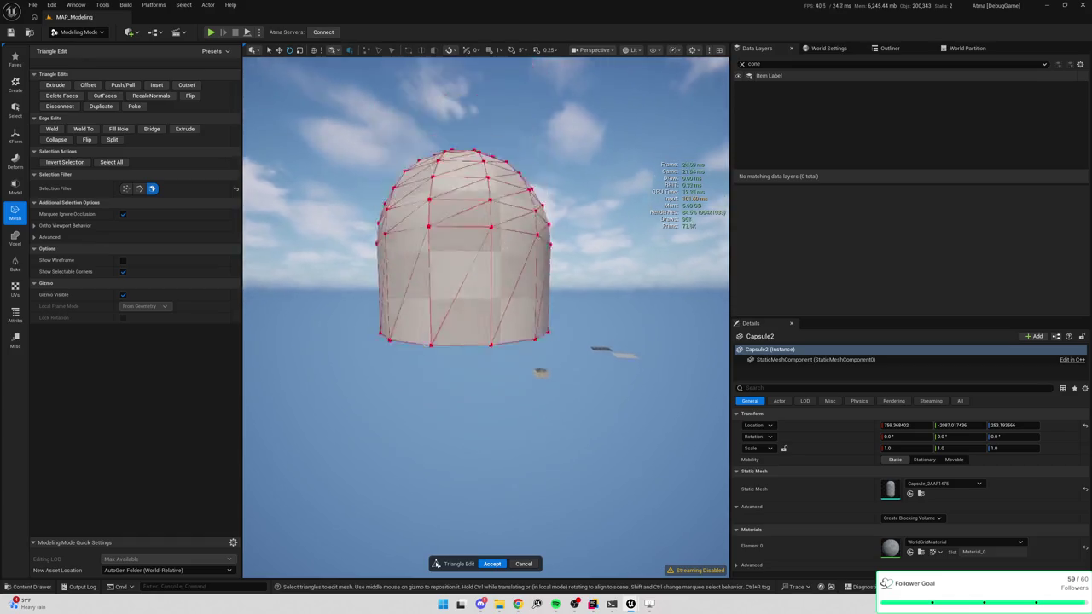
drag(527, 369, 527, 442)
click(492, 564)
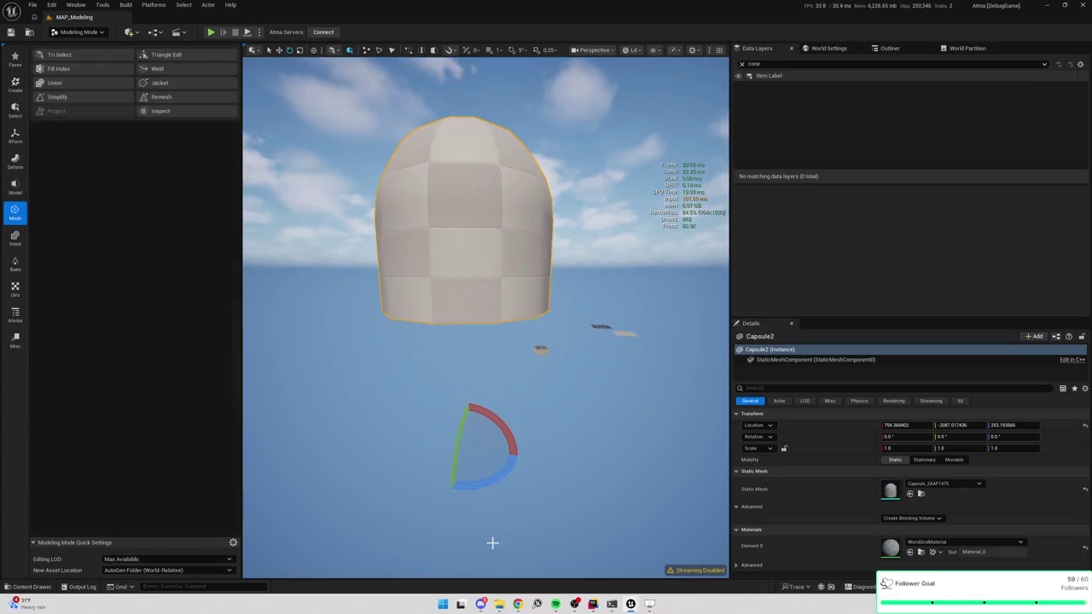
click(165, 56)
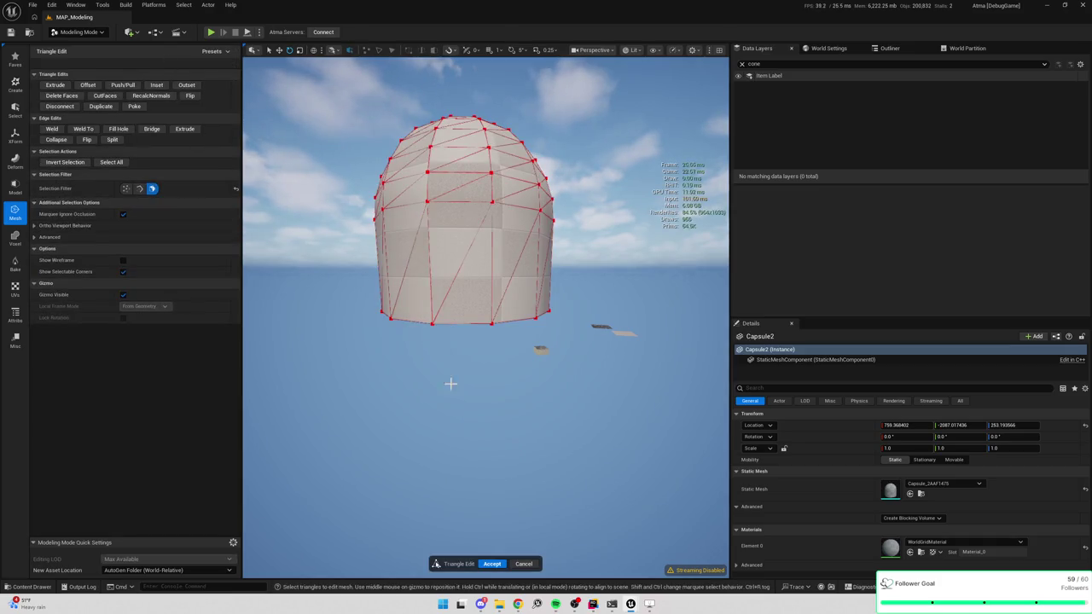
click(525, 564)
click(16, 187)
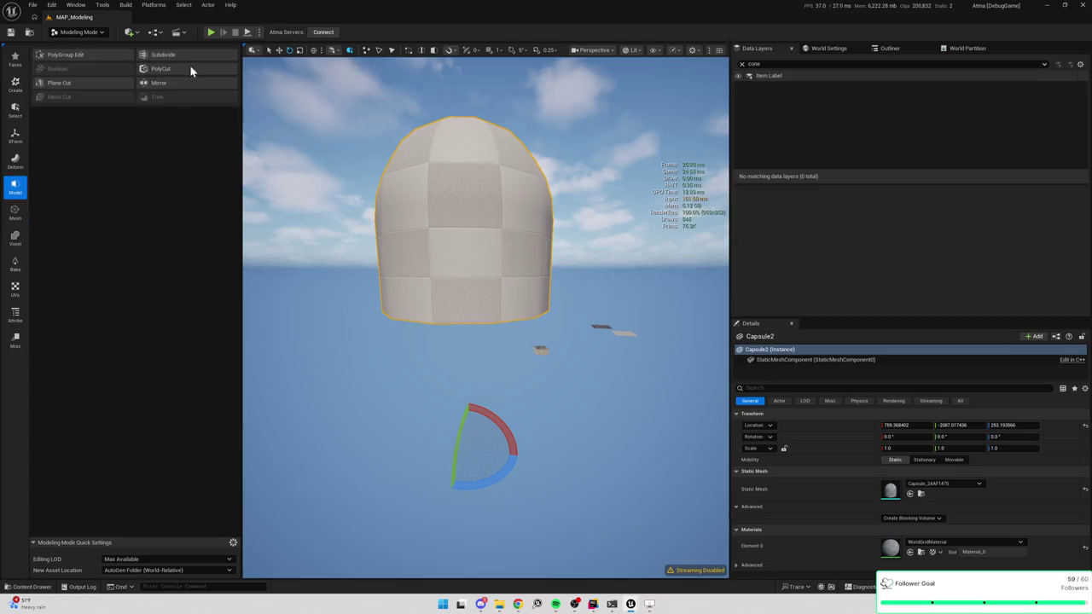
Step: Start PolyGroup Edit on the dome, undo a trial rotation, and restrict selection to vertices
click(65, 54)
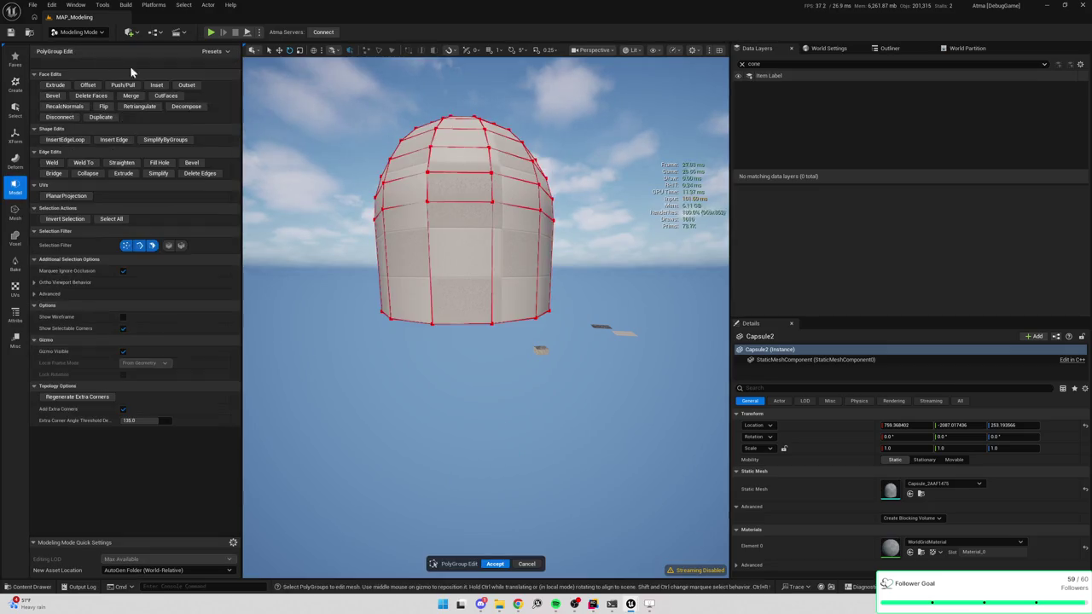
click(431, 322)
drag(443, 281, 436, 236)
key(ctrl+z)
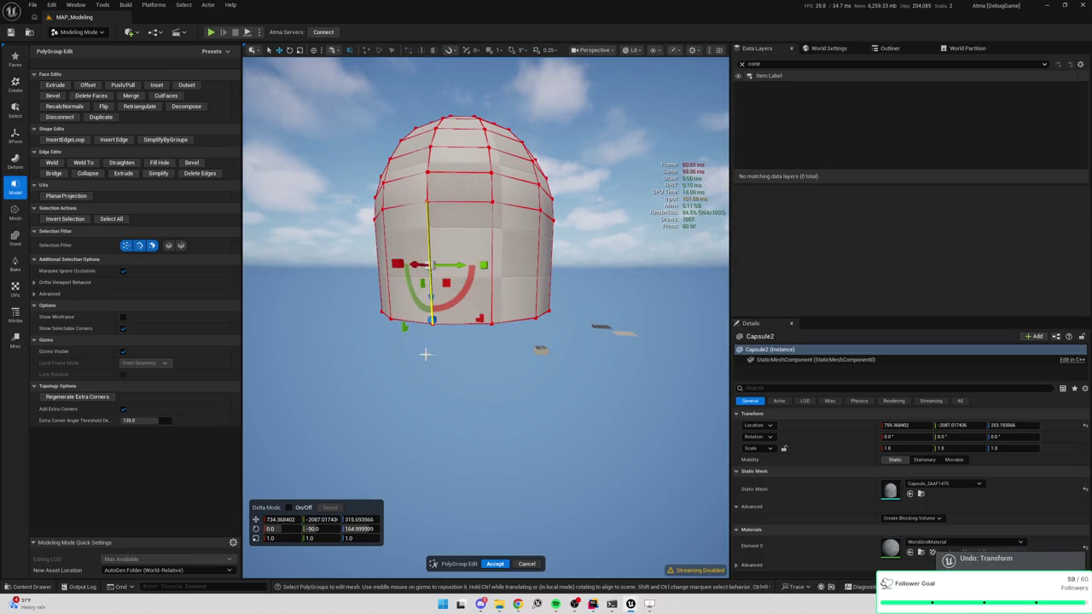
click(338, 321)
click(127, 245)
click(128, 245)
Step: Move the first bottom-edge vertices up and down to notch the rim
click(433, 324)
drag(432, 323, 440, 206)
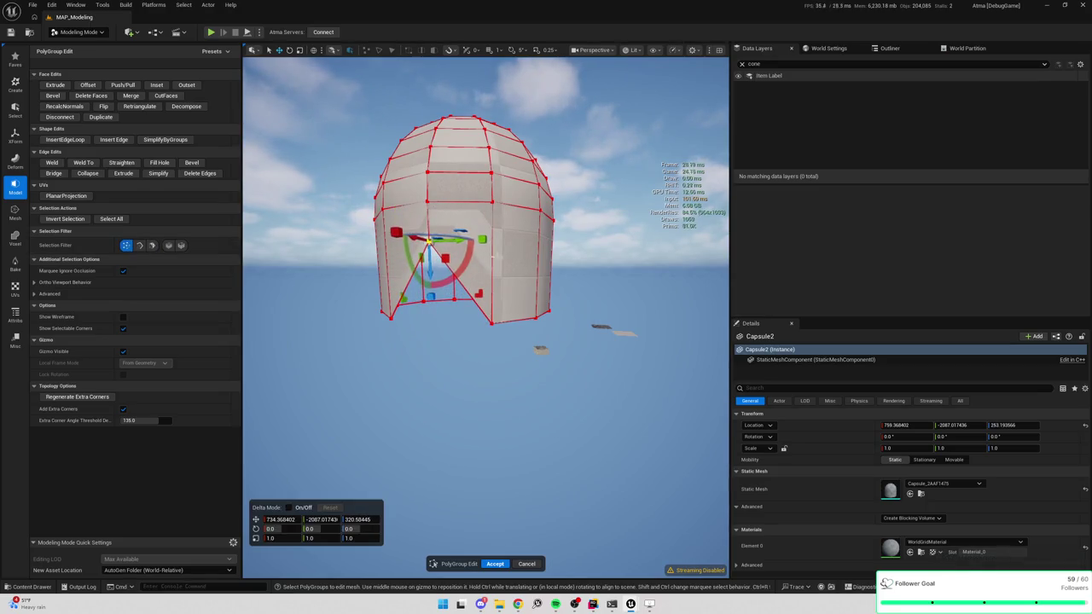
mouse_move(538, 320)
mouse_down()
mouse_move(504, 319)
mouse_move(491, 271)
mouse_move(492, 149)
mouse_move(487, 196)
mouse_up()
click(491, 313)
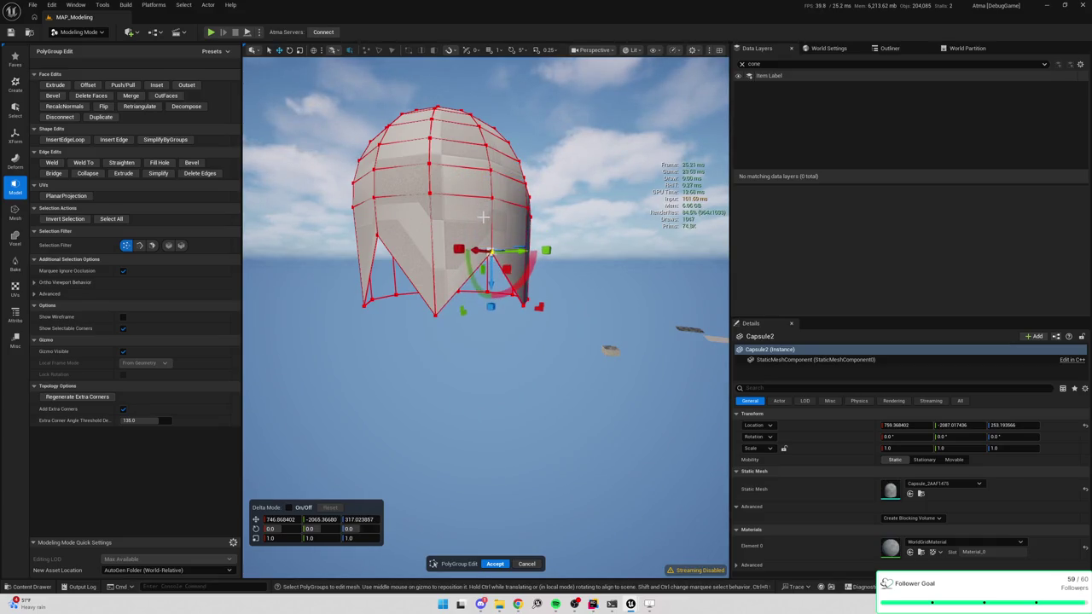
middle_click(436, 317)
mouse_move(435, 298)
mouse_down()
mouse_move(435, 311)
mouse_move(511, 307)
mouse_move(463, 285)
mouse_up()
middle_click(467, 269)
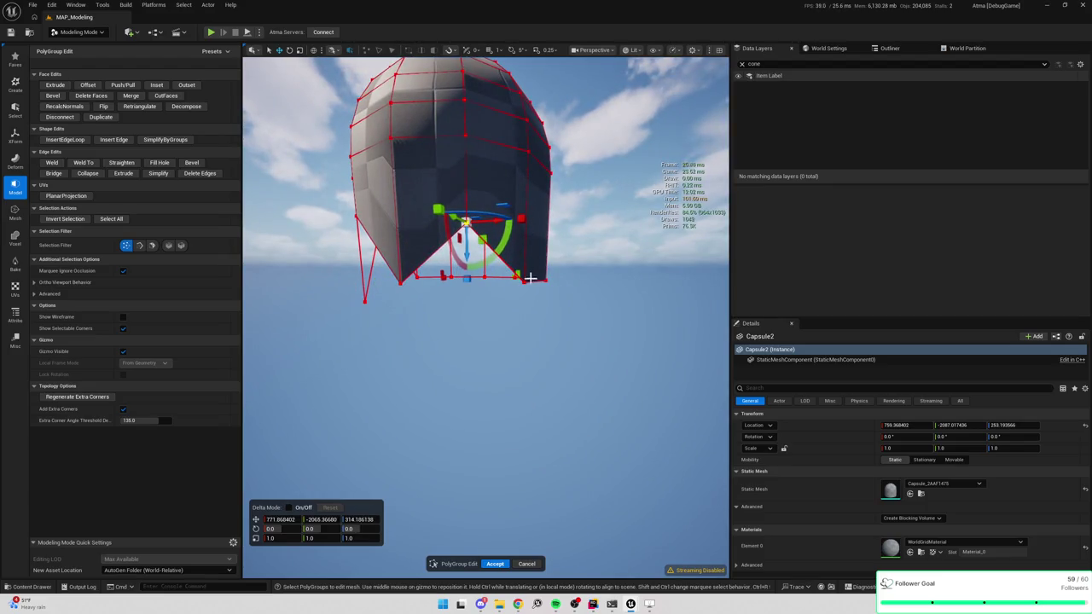
mouse_move(526, 256)
mouse_down()
mouse_move(524, 305)
mouse_move(477, 295)
mouse_up()
Step: Raise the bottom-right and bottom-centre vertices to finish the jagged, pointed rim
scroll(551, 245, up, 3)
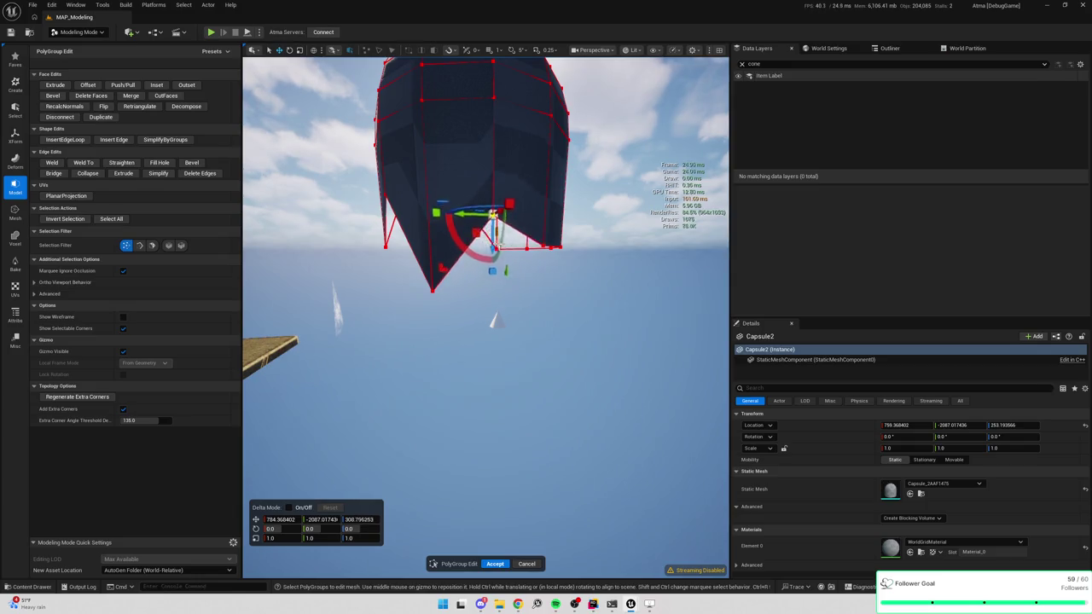
drag(500, 224, 319, 300)
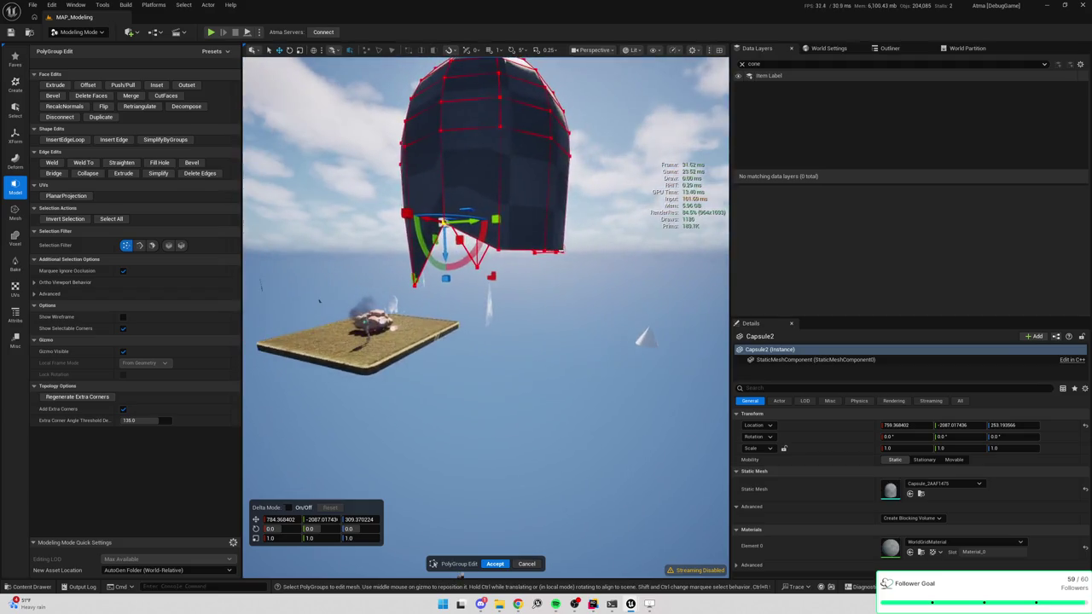
click(538, 249)
mouse_move(543, 249)
mouse_down()
mouse_move(561, 231)
mouse_move(341, 134)
mouse_move(503, 393)
mouse_move(514, 428)
mouse_move(487, 392)
mouse_move(453, 375)
mouse_move(431, 397)
mouse_move(440, 351)
mouse_up()
click(514, 429)
click(516, 363)
mouse_move(516, 334)
mouse_down()
mouse_move(512, 247)
mouse_move(546, 248)
mouse_move(512, 299)
mouse_move(571, 290)
mouse_move(495, 288)
mouse_up()
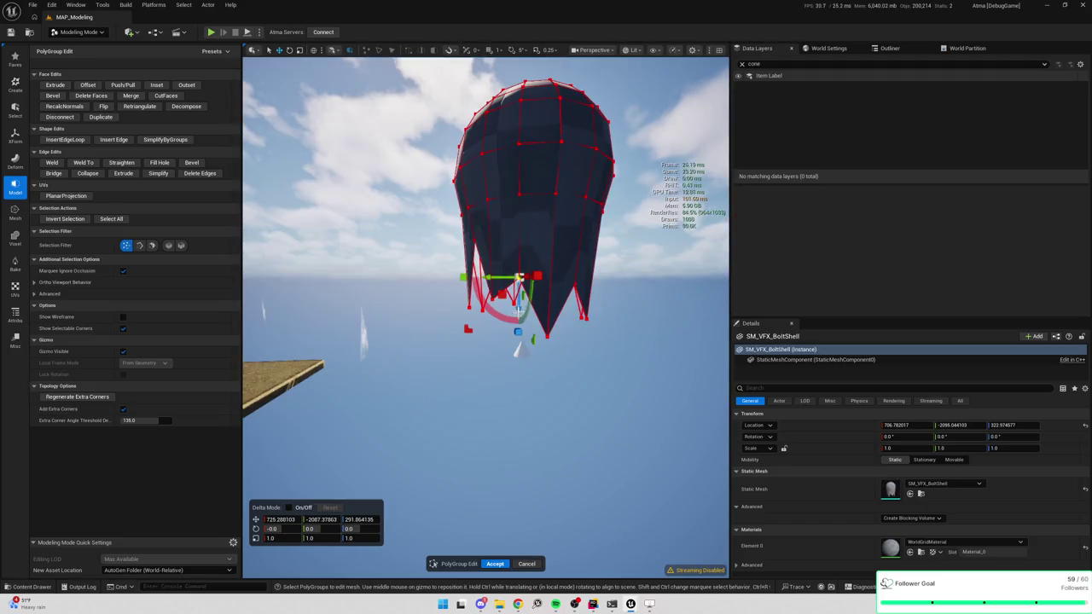
mouse_move(512, 342)
mouse_down()
mouse_move(474, 281)
mouse_move(503, 256)
mouse_move(529, 256)
mouse_move(559, 570)
mouse_up()
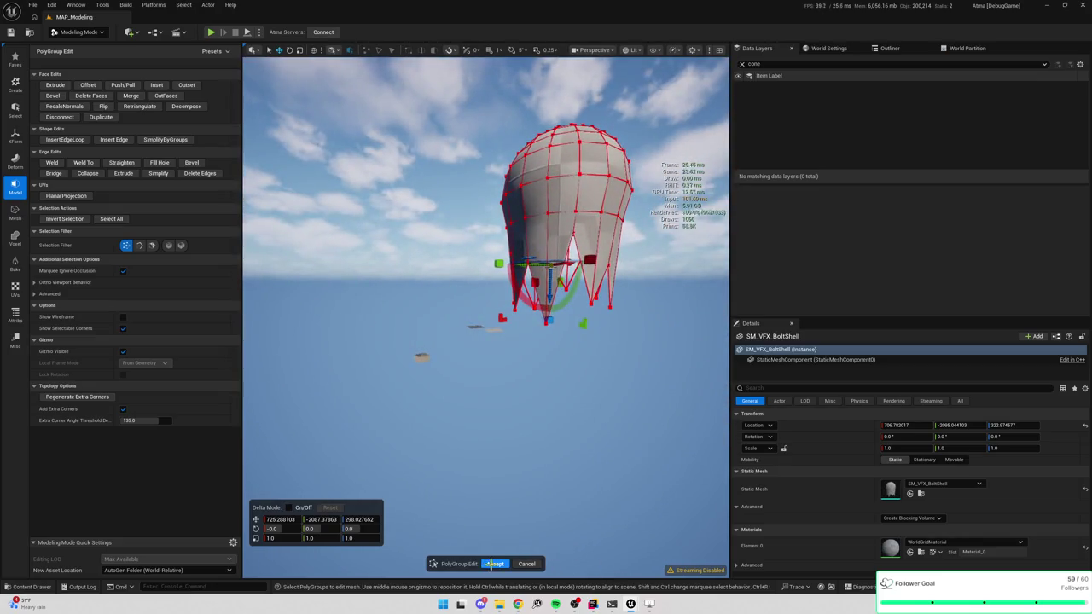
Step: Accept the dome edits, frame SM_VFX_BoltShell, and reopen PolyGroup Edit on it
click(494, 564)
mouse_move(565, 426)
mouse_down()
mouse_move(478, 409)
mouse_move(443, 461)
mouse_move(375, 363)
mouse_move(363, 307)
mouse_up()
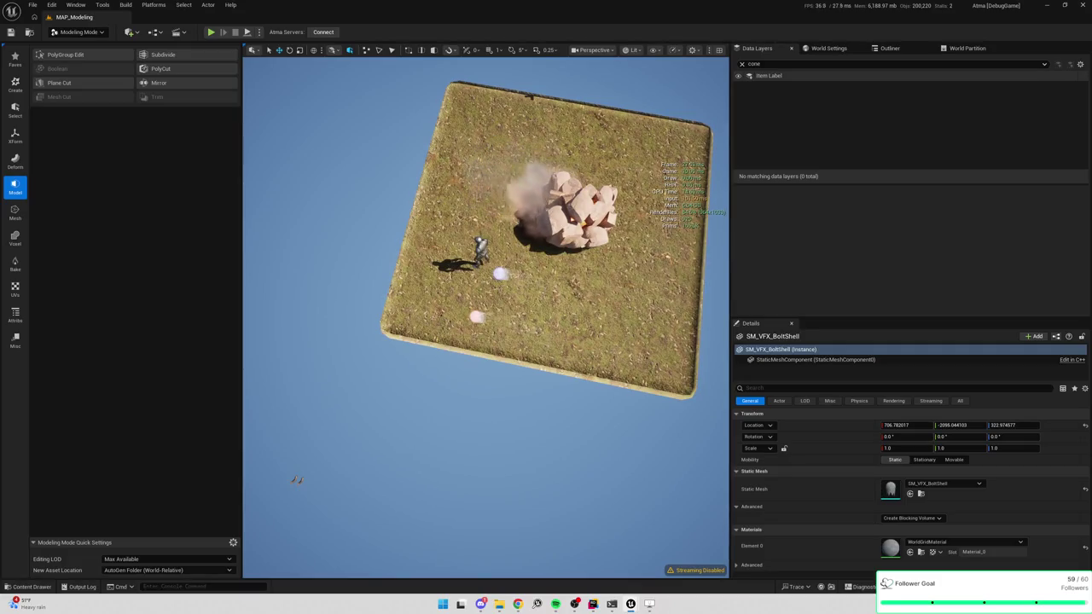
key(f)
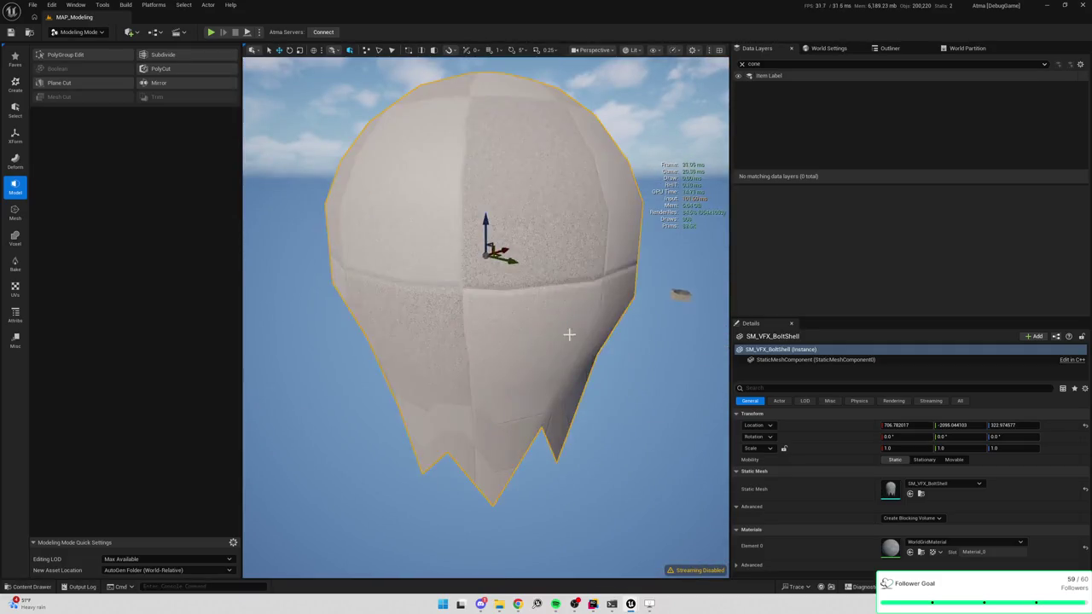
scroll(569, 334, down, 5)
click(61, 57)
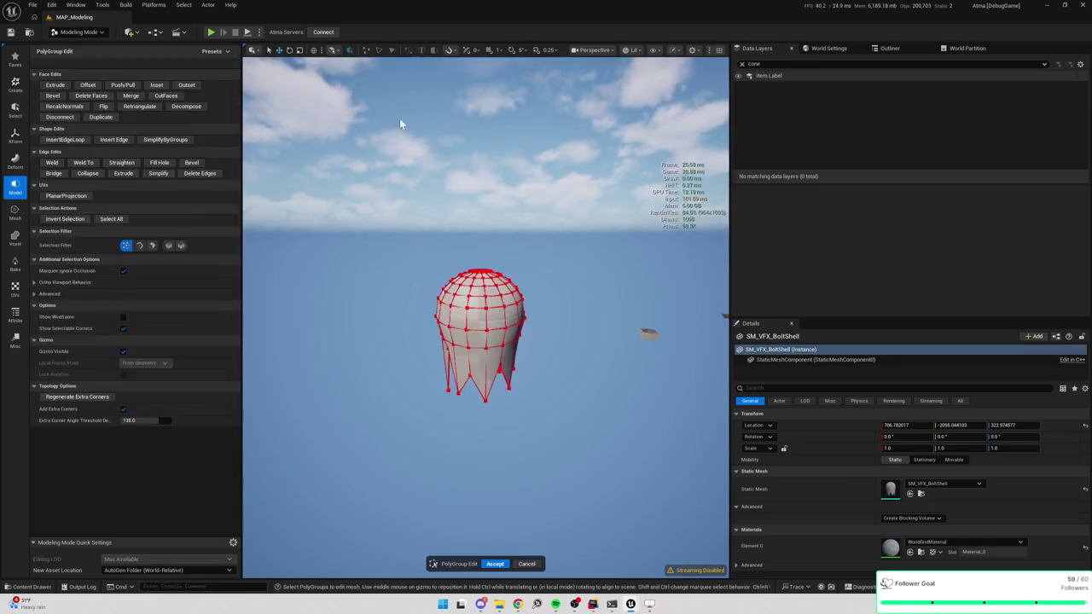
Step: Lower the BoltShell's bottom vertex ring about 12 units and accept the edit
mouse_move(411, 249)
mouse_down()
mouse_move(411, 222)
mouse_move(410, 248)
mouse_move(609, 369)
mouse_up()
drag(470, 243, 469, 274)
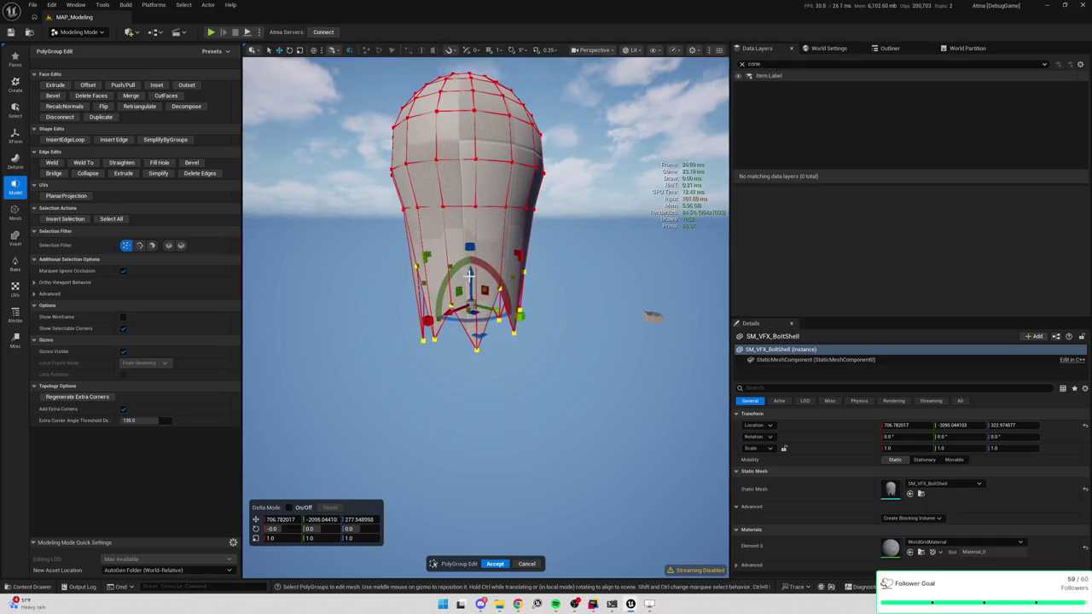
click(496, 564)
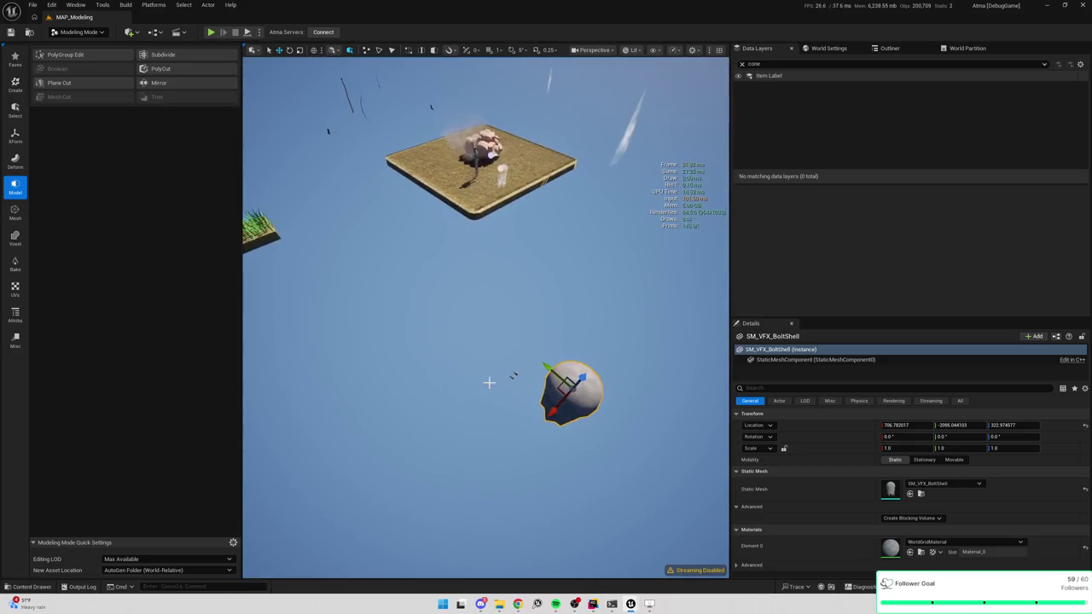
Step: Place the BoltShell on the grass platform near its edge, raised to the ground surface
drag(560, 391, 490, 124)
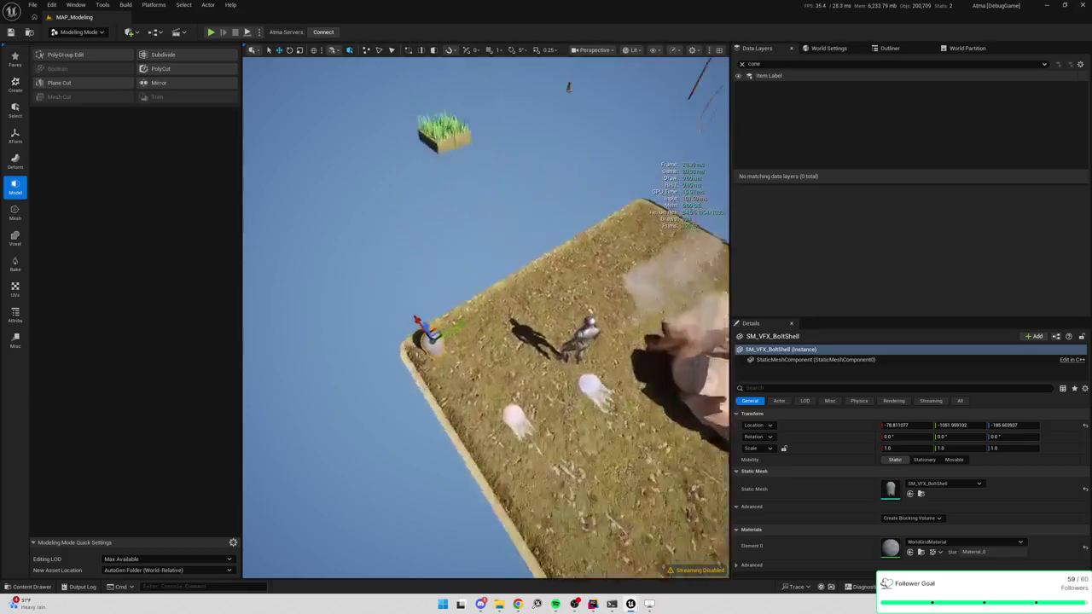
drag(458, 301, 461, 110)
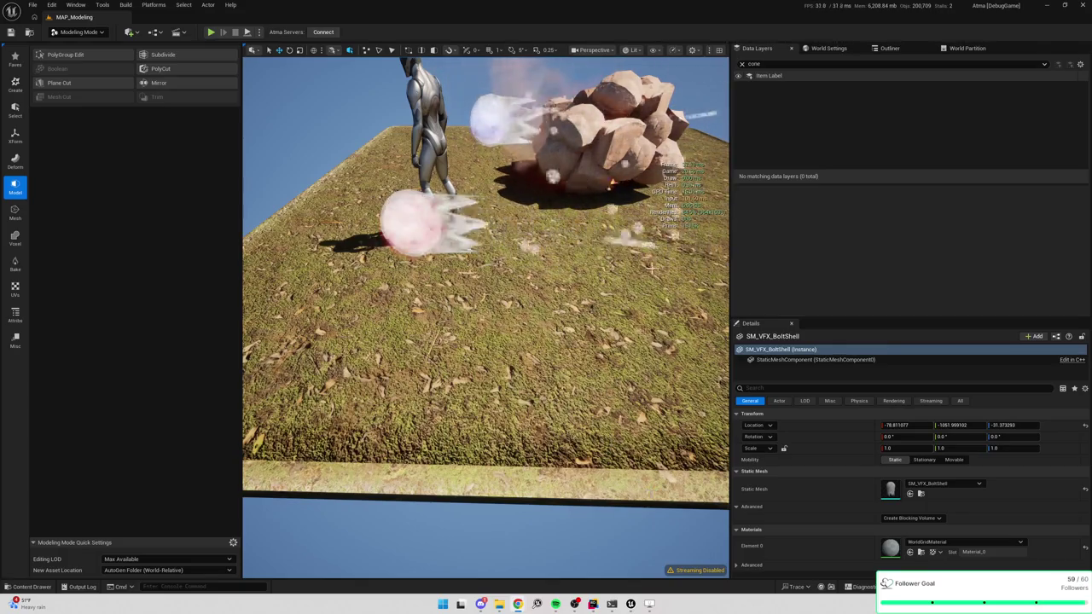
drag(628, 189, 304, 470)
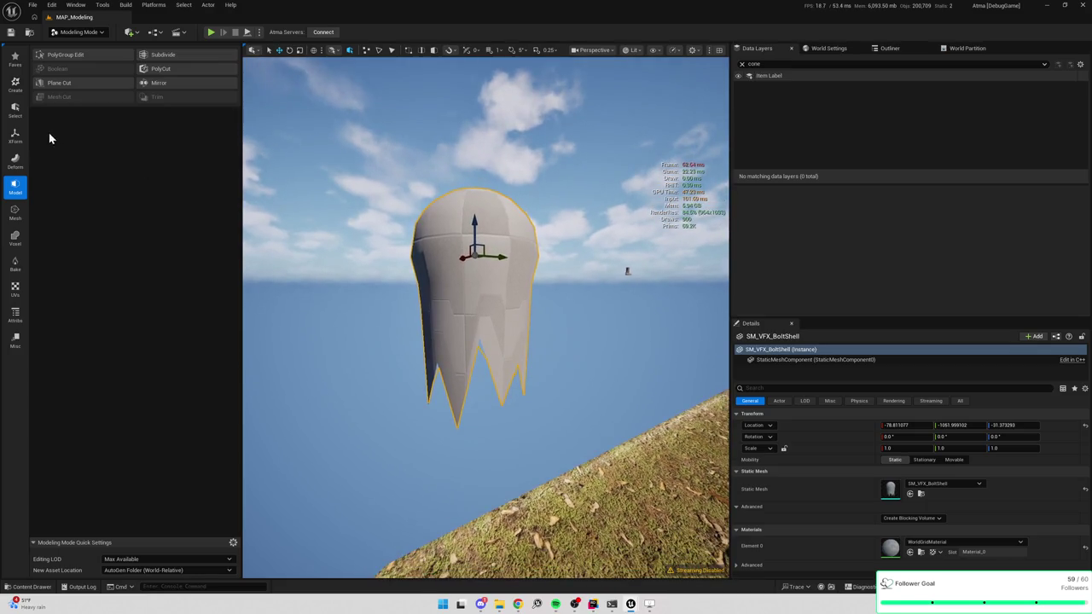
click(75, 54)
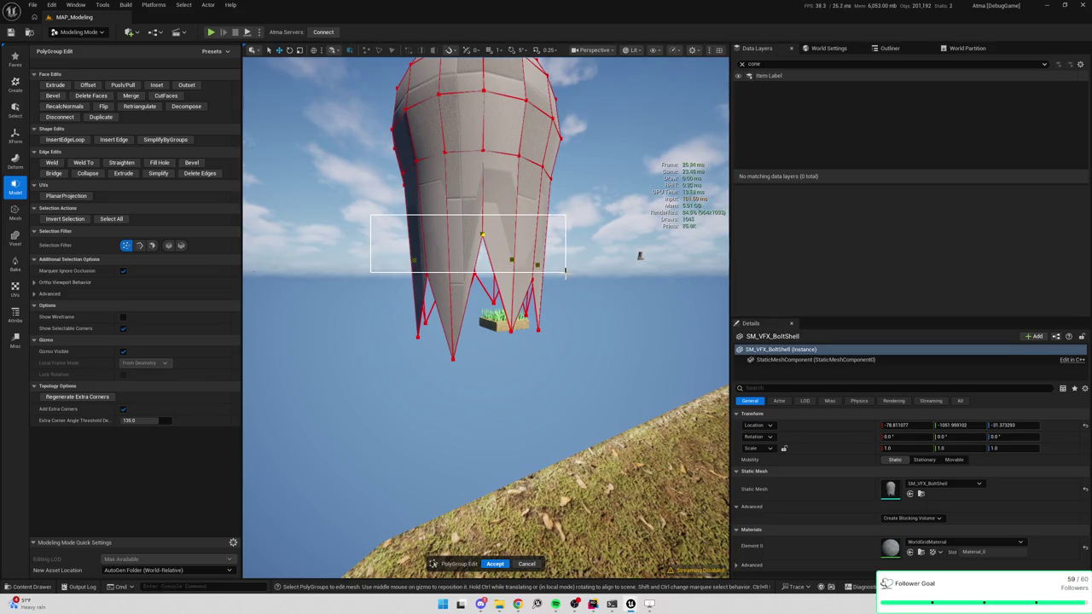
Step: Raise the spike-base corners slightly and pinch the spikes' bottom vertices inward into sharp points
drag(563, 284, 563, 283)
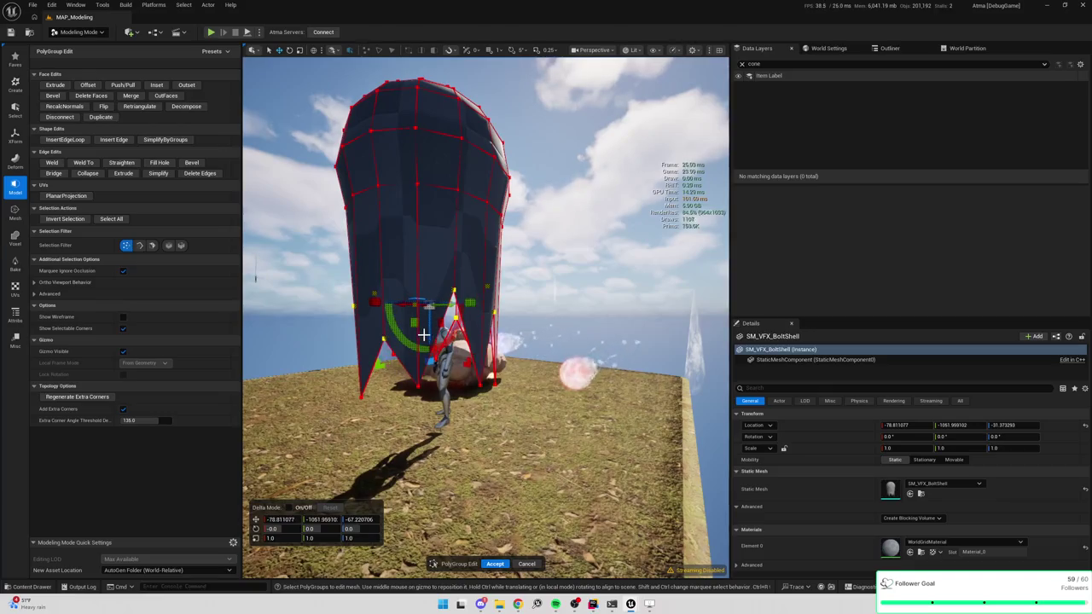
drag(427, 330, 428, 322)
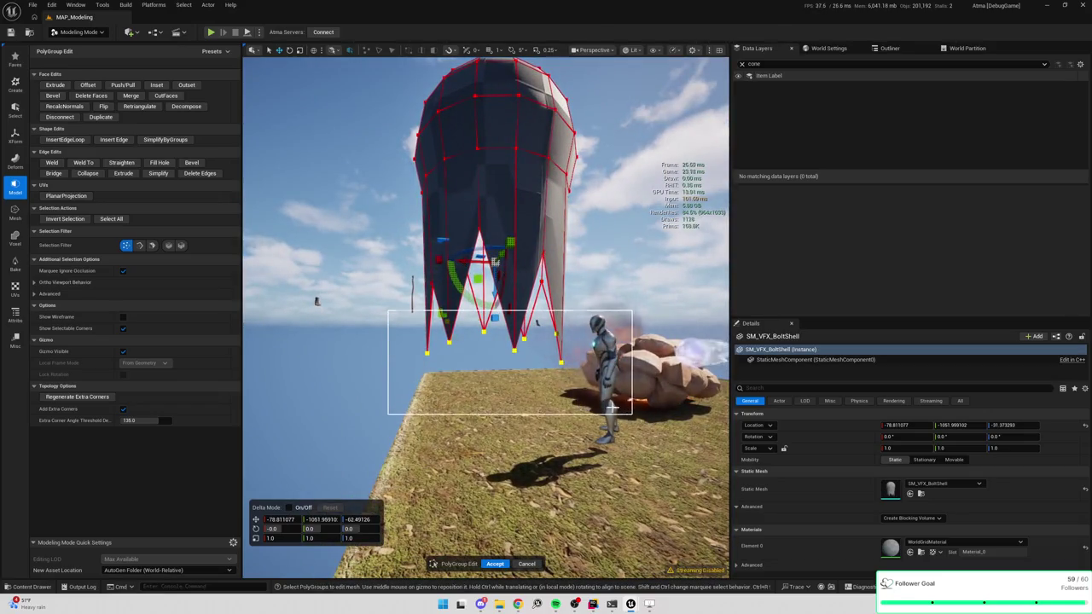
drag(621, 410, 629, 414)
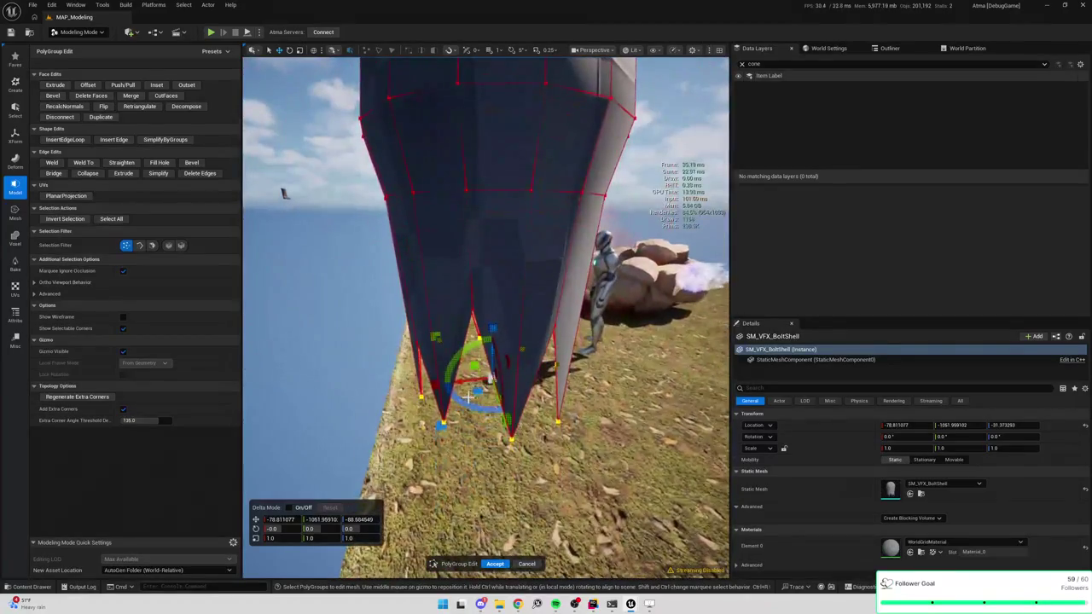
drag(455, 416, 459, 409)
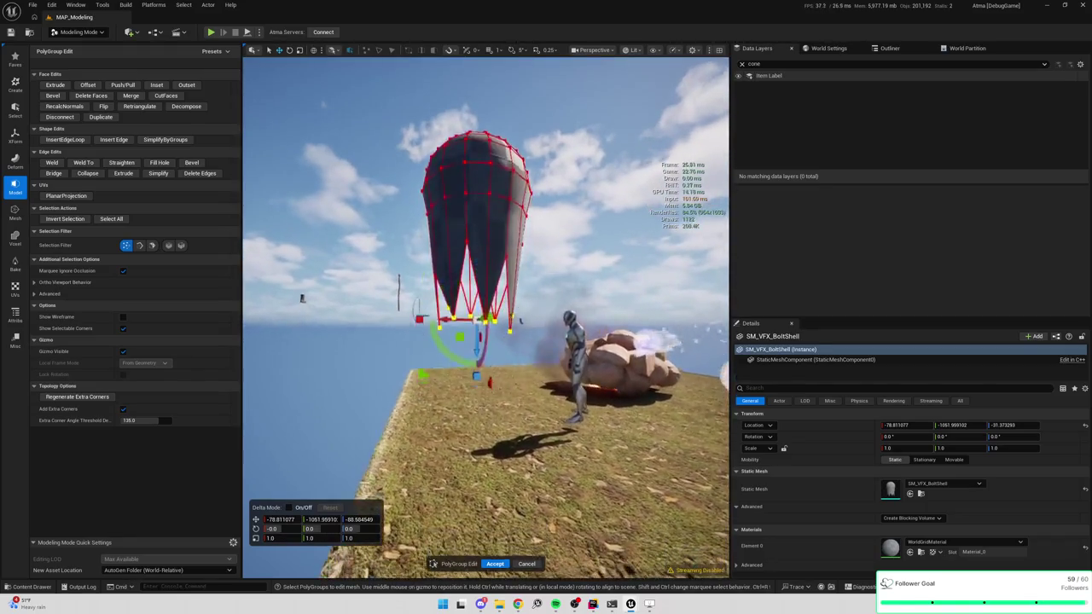
scroll(374, 307, up, 3)
click(373, 307)
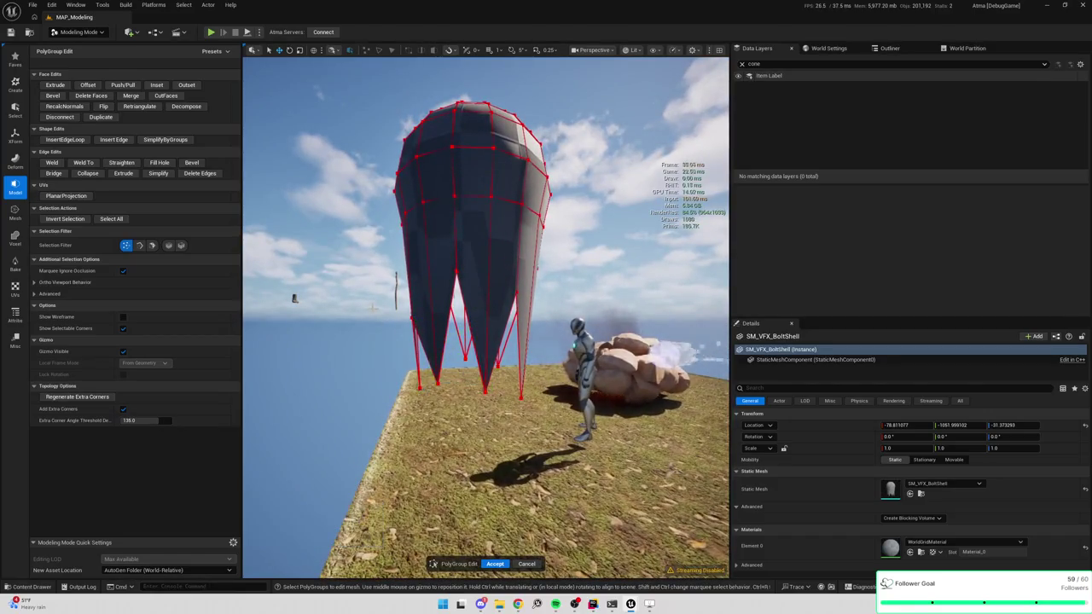
drag(382, 267, 363, 269)
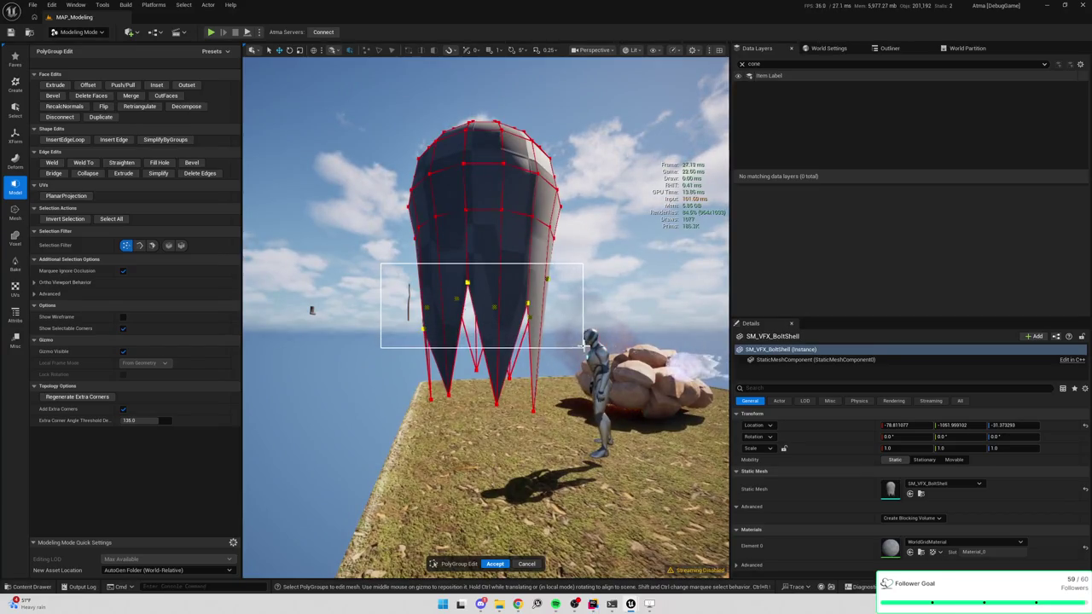
drag(585, 344, 586, 345)
mouse_move(512, 342)
mouse_down()
mouse_move(479, 362)
mouse_move(490, 321)
mouse_move(546, 483)
mouse_up()
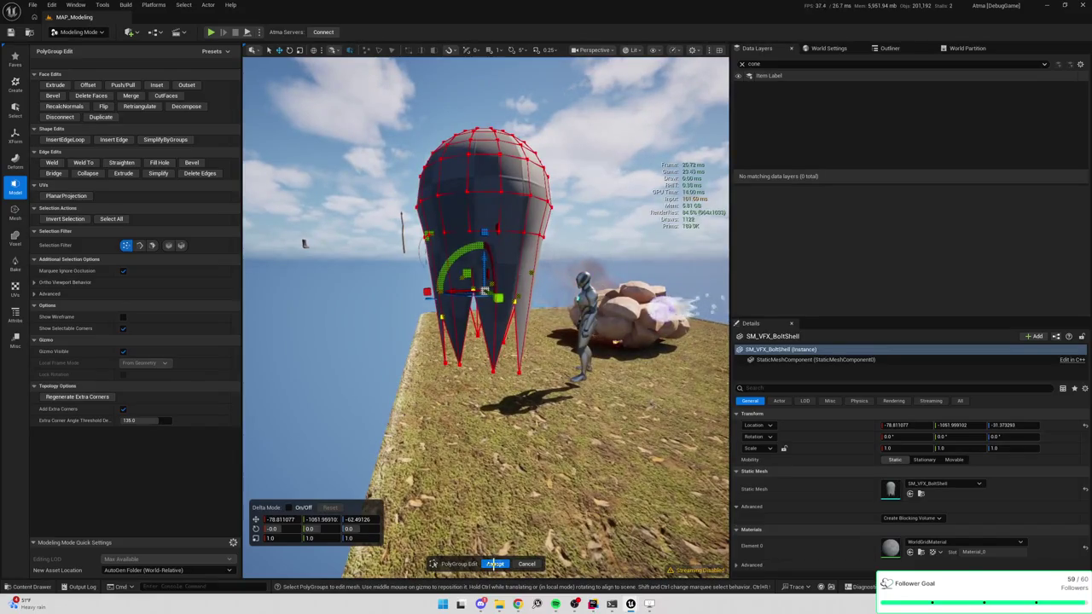
Step: Accept the polygroup edit, frame the BoltShell with F, and return to PolyGroup Edit
click(495, 564)
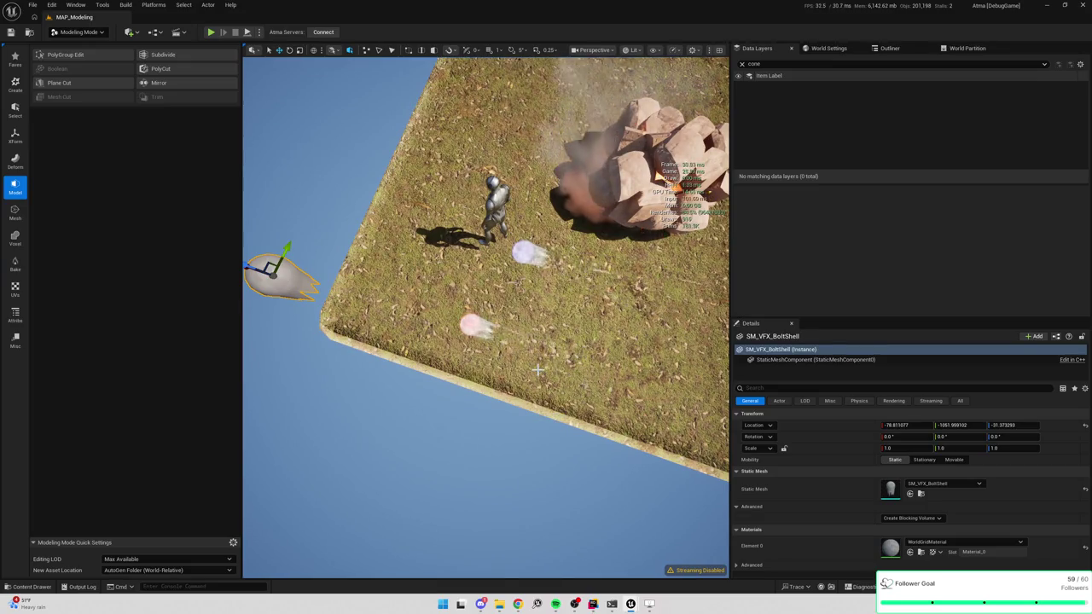
mouse_move(538, 371)
mouse_down()
mouse_move(533, 435)
mouse_move(539, 397)
mouse_move(523, 395)
mouse_up()
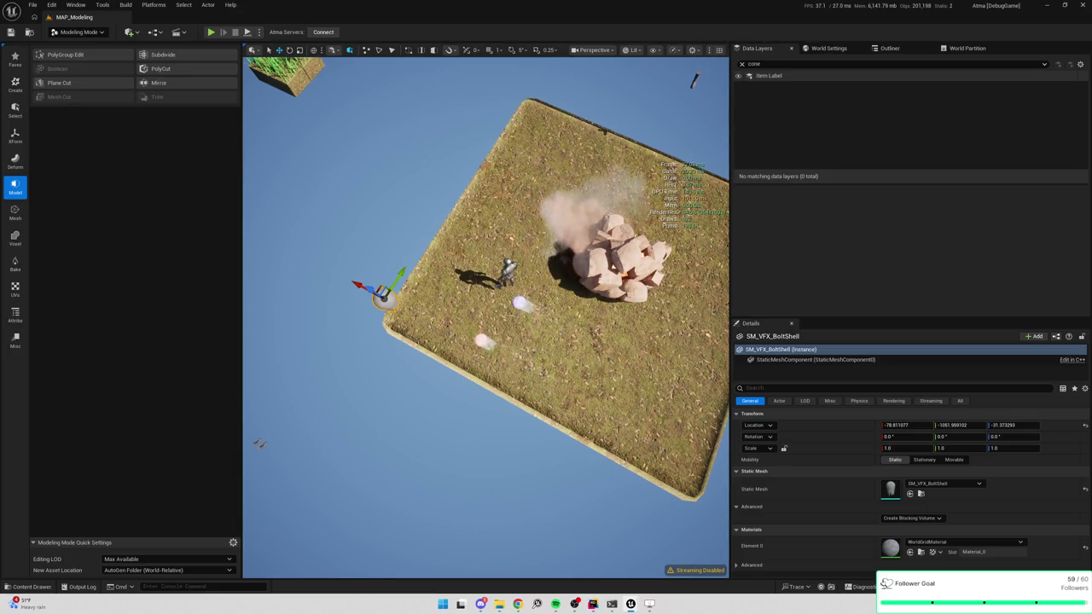
key(f)
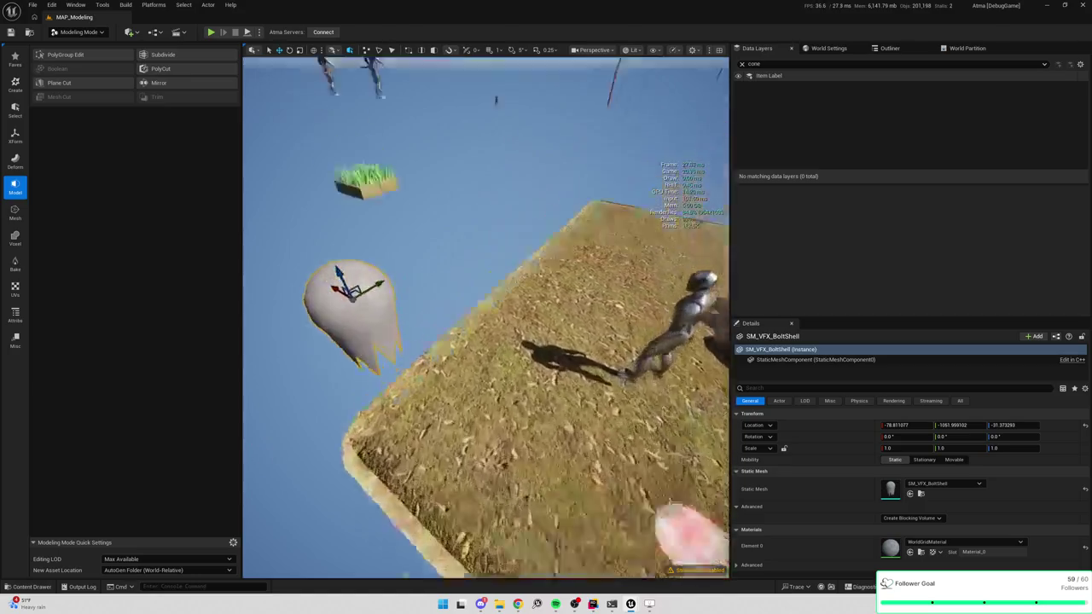
click(65, 57)
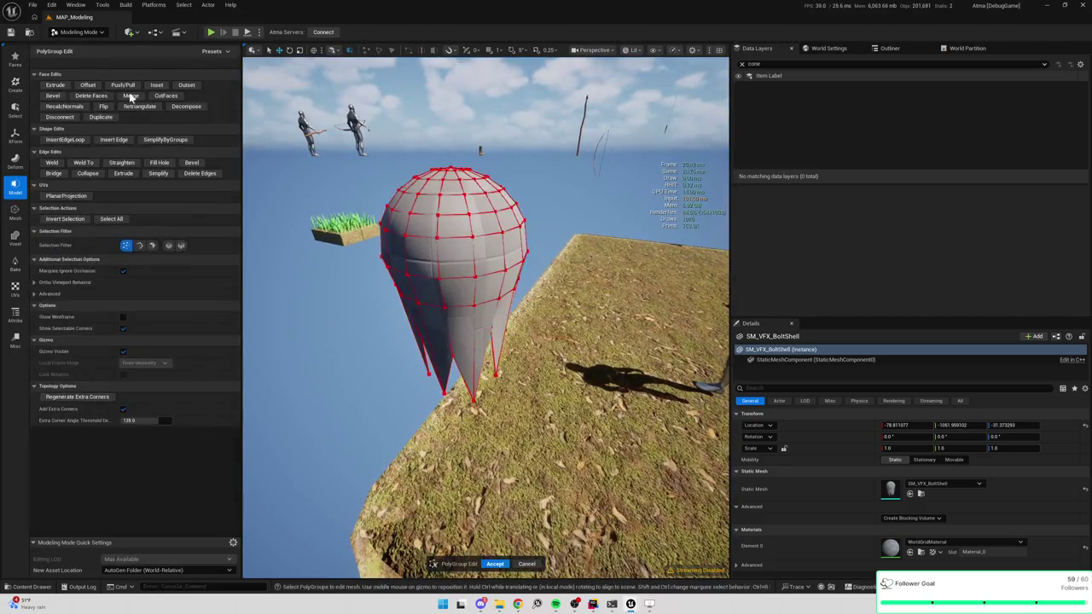
Step: Select vertices at a BoltShell spike tip and frame them closely
click(428, 374)
key(f)
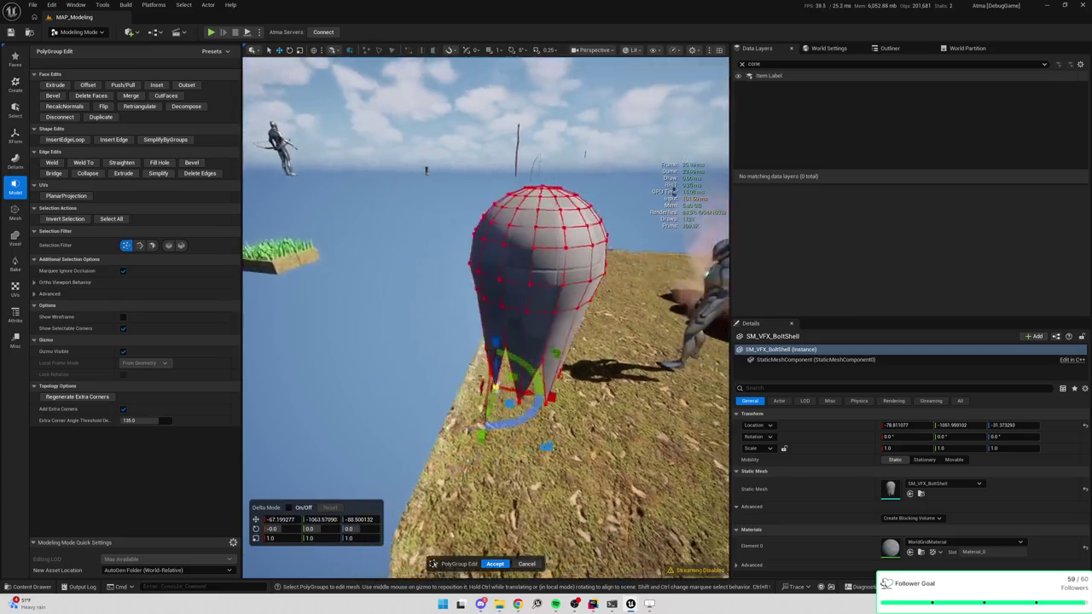
mouse_move(538, 301)
mouse_down()
mouse_move(512, 295)
mouse_move(539, 300)
mouse_up()
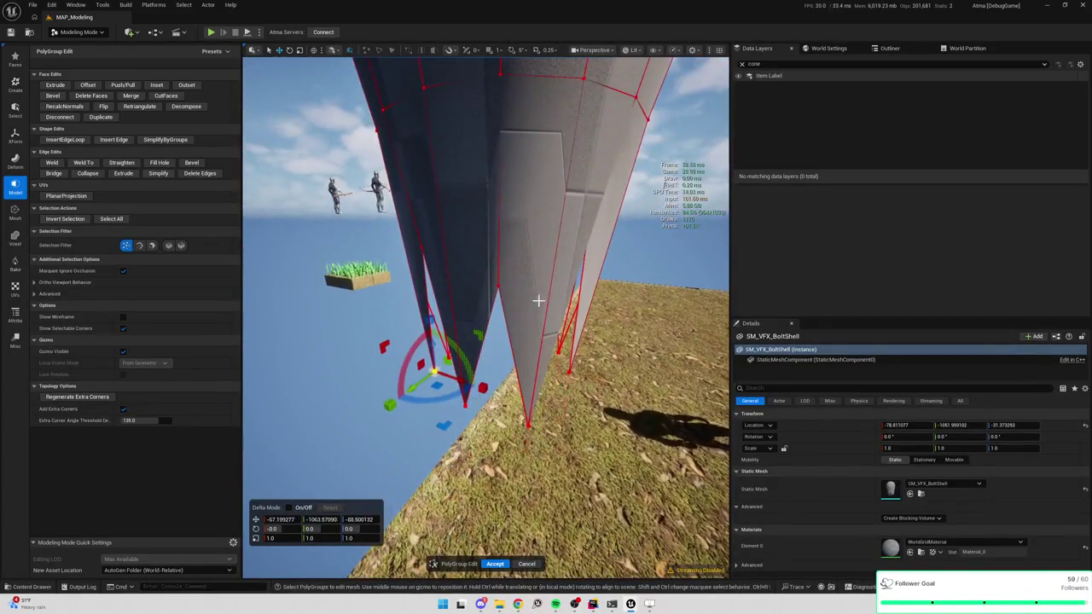
click(465, 405)
mouse_move(465, 406)
mouse_down()
mouse_move(517, 403)
mouse_move(482, 383)
mouse_move(445, 330)
mouse_move(435, 335)
mouse_move(533, 345)
mouse_move(498, 338)
mouse_up()
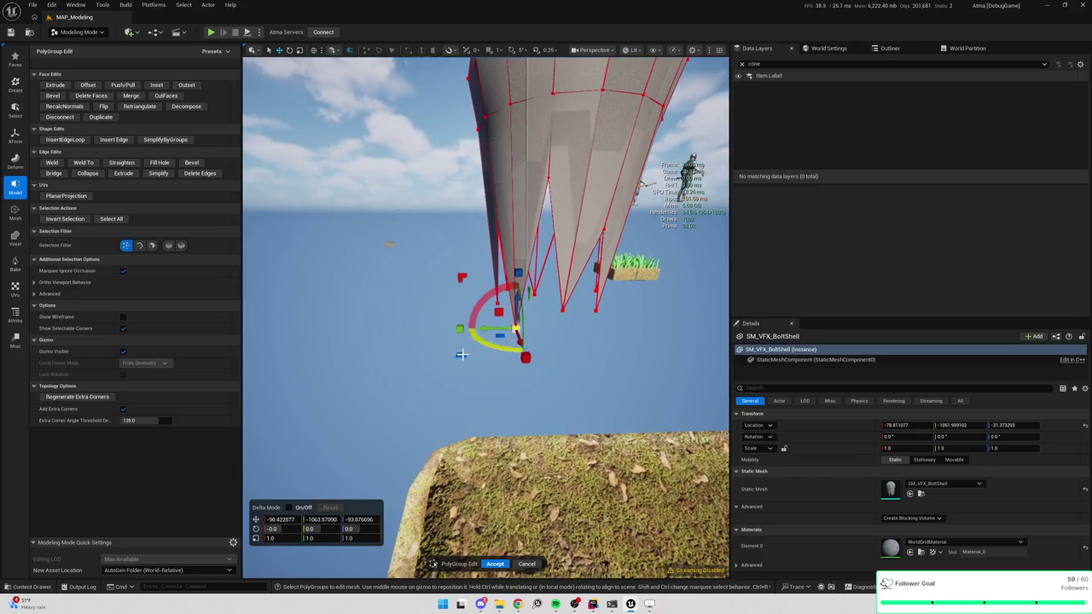
Step: Move the tip vertices up and outward to reshape the spike, then accept the edit
mouse_move(499, 337)
mouse_down()
mouse_move(508, 328)
mouse_move(564, 373)
mouse_move(550, 392)
mouse_move(524, 399)
mouse_move(443, 381)
mouse_move(558, 390)
mouse_move(454, 338)
mouse_move(385, 361)
mouse_move(403, 330)
mouse_move(478, 316)
mouse_up()
drag(580, 258, 573, 261)
mouse_move(478, 358)
mouse_down()
mouse_move(546, 341)
mouse_move(447, 300)
mouse_up()
drag(447, 383, 452, 410)
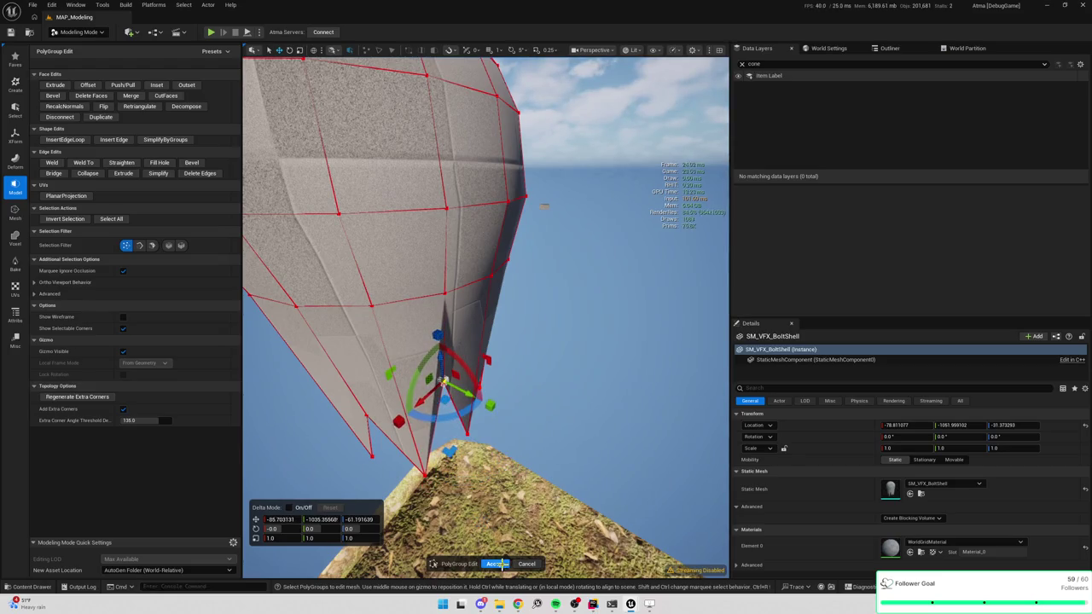
click(495, 564)
mouse_move(503, 482)
mouse_down()
mouse_move(456, 400)
mouse_move(450, 482)
mouse_move(530, 398)
mouse_up()
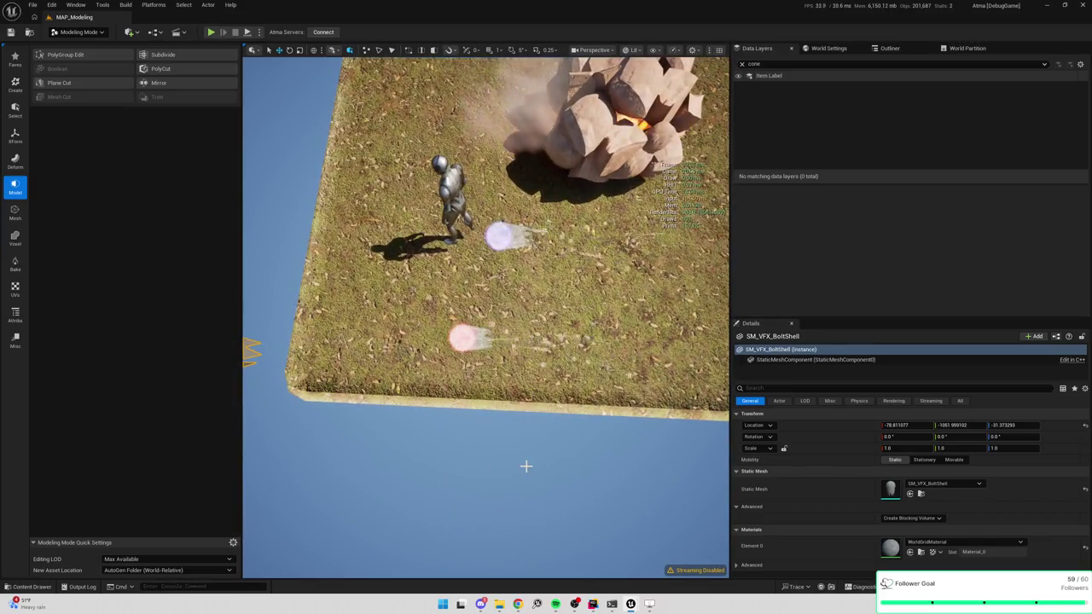
mouse_move(498, 396)
mouse_down()
mouse_move(461, 346)
mouse_move(245, 467)
mouse_move(316, 383)
mouse_up()
scroll(487, 315, up, 8)
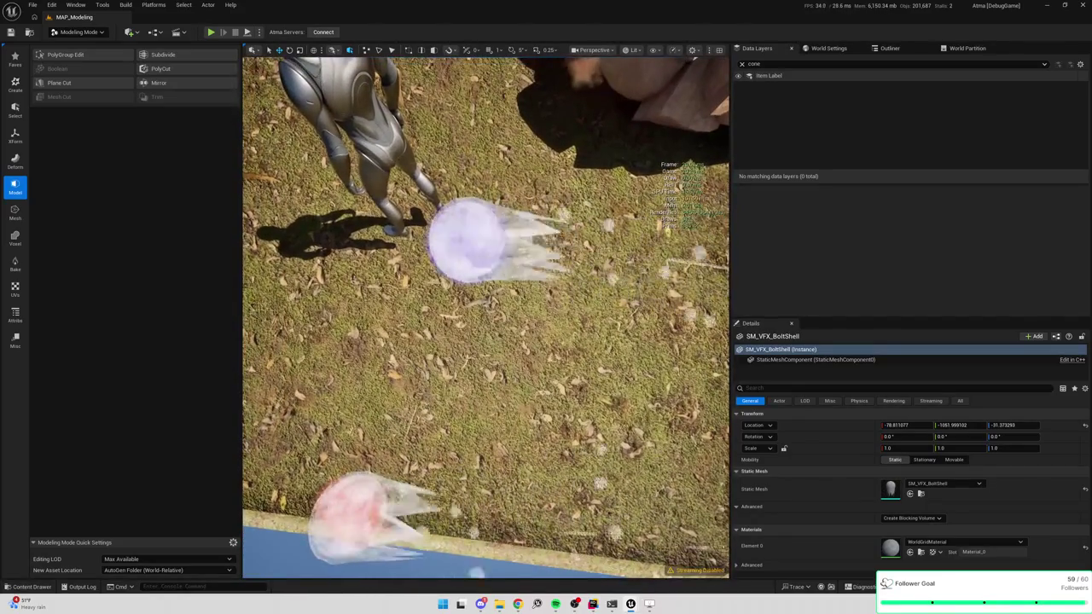
scroll(486, 316, down, 3)
scroll(486, 316, down, 5)
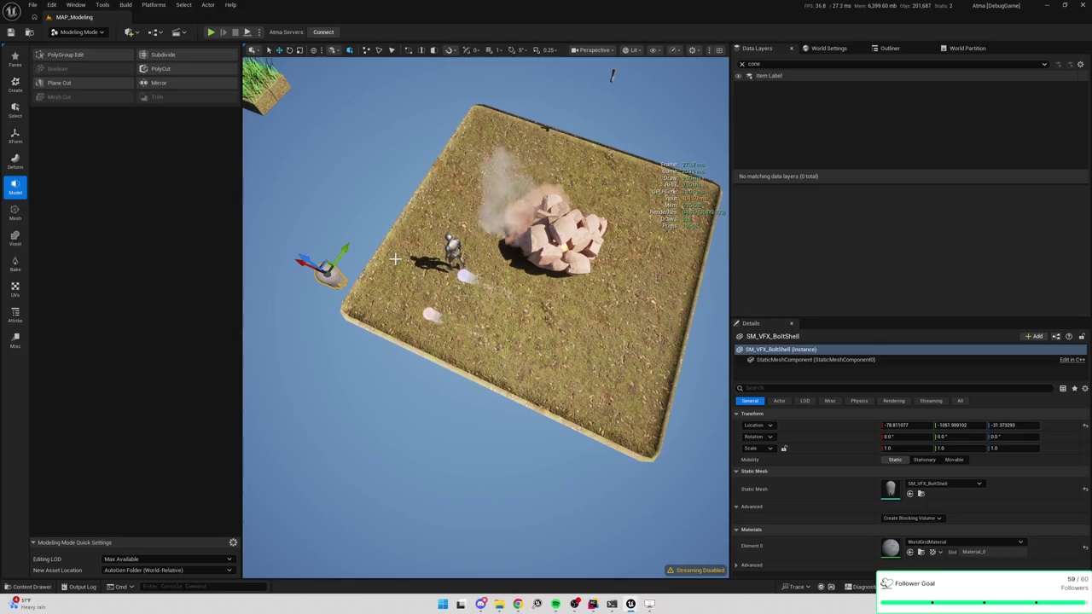
Step: Select the ground Cube to show its MI_Tile_ShortGrassLeaves material in Details
click(579, 352)
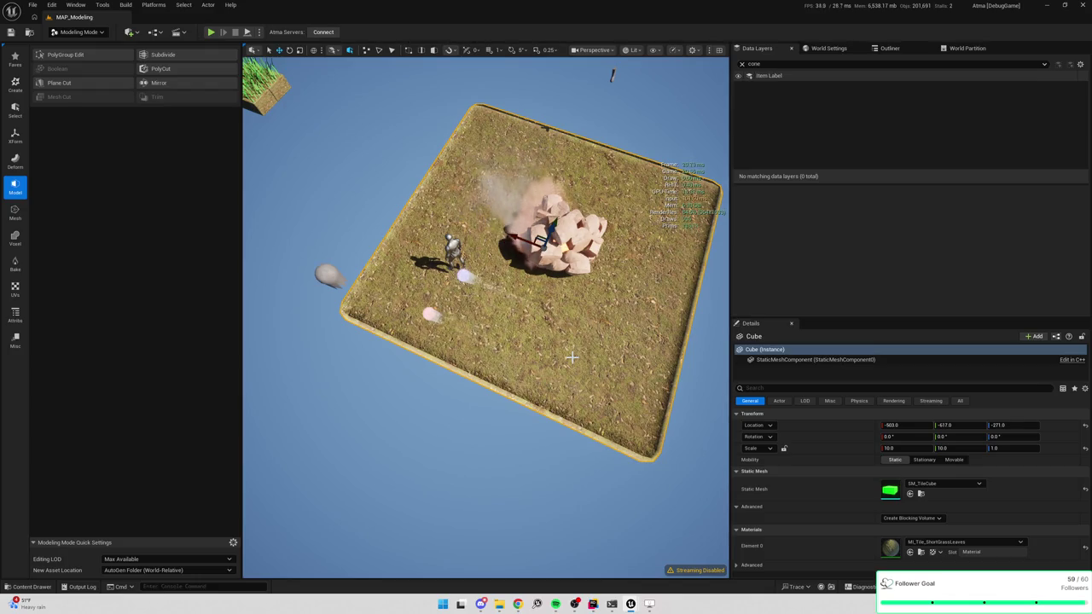
Step: Set the ground Cube's Element 0 material to MI_Tile_LowGrass
click(964, 542)
text(tile_)
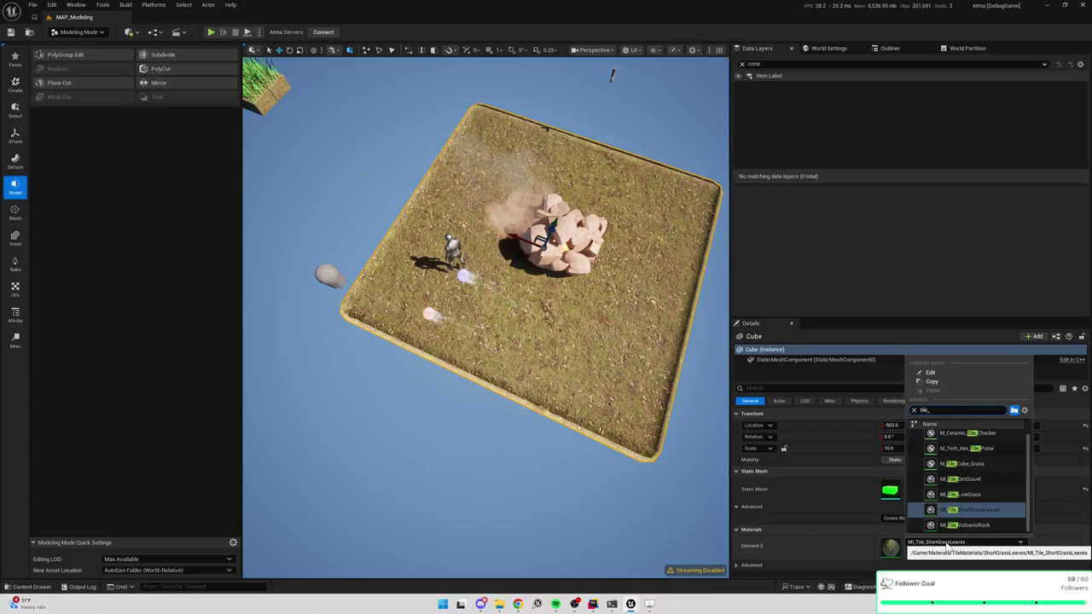
click(986, 496)
drag(657, 384, 252, 395)
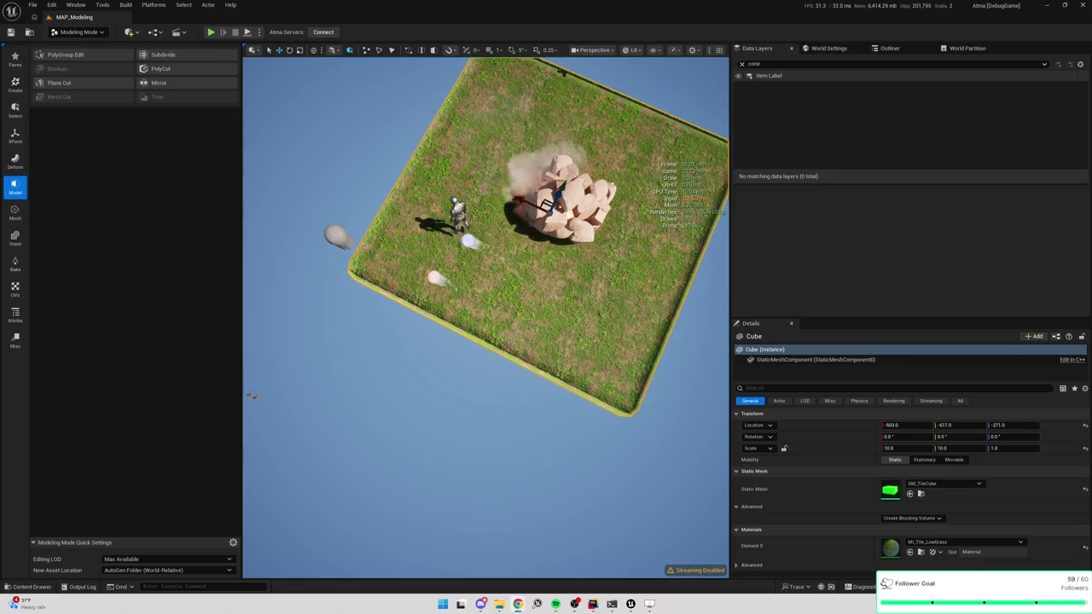
mouse_move(520, 224)
mouse_down()
mouse_move(510, 171)
mouse_move(516, 227)
mouse_up()
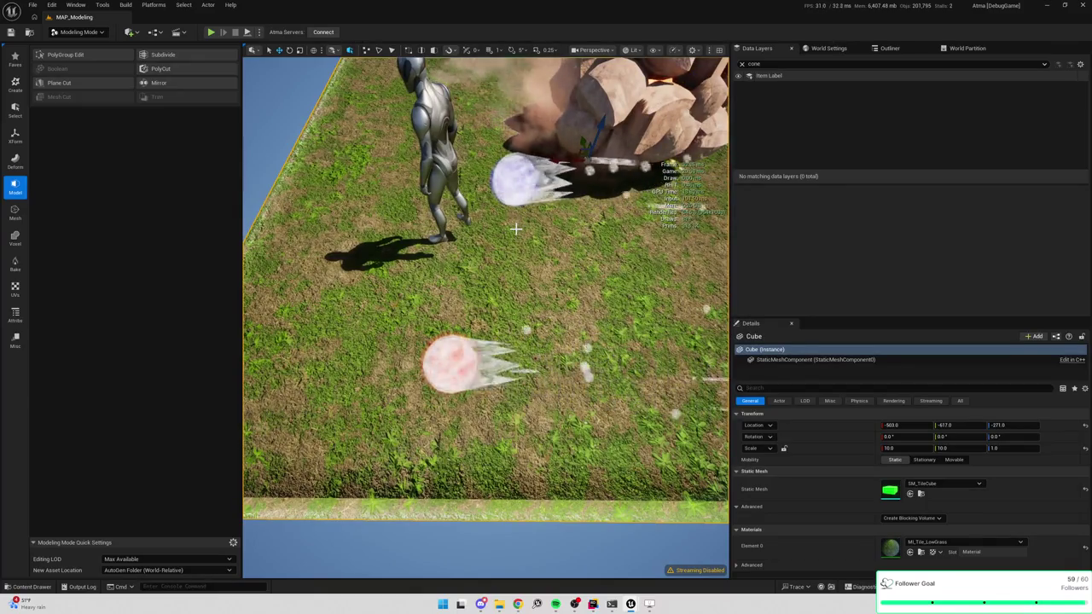
drag(516, 228, 516, 221)
scroll(516, 221, down, 10)
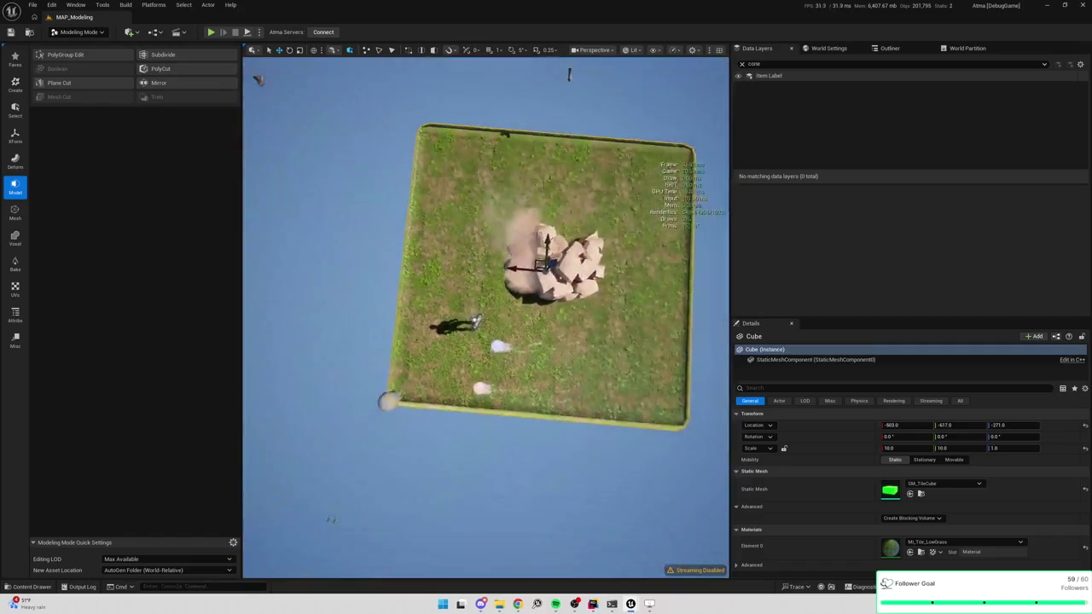
drag(516, 221, 563, 233)
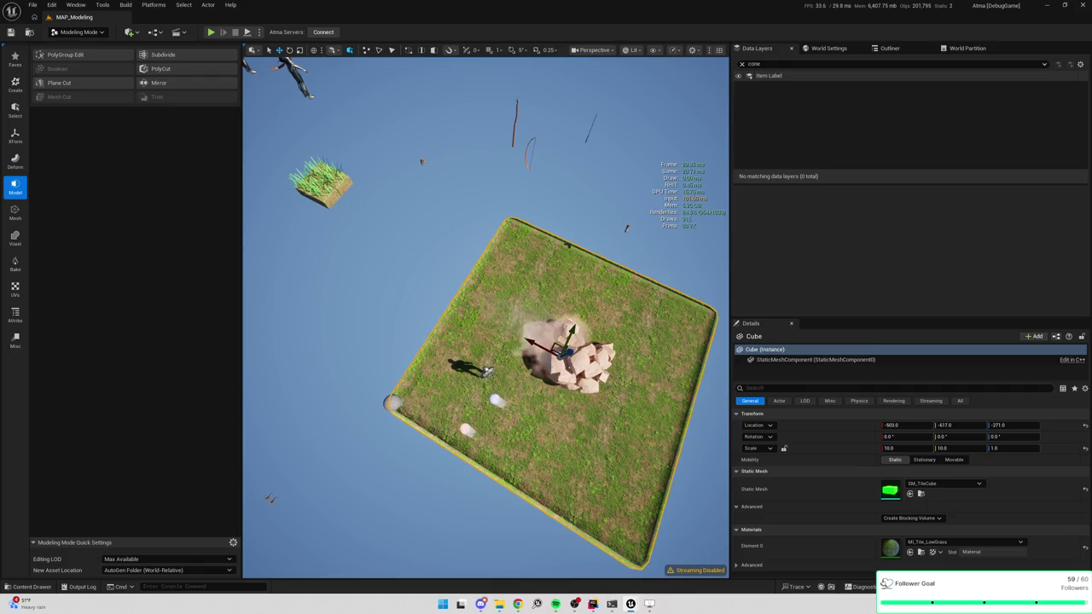
drag(515, 234, 520, 228)
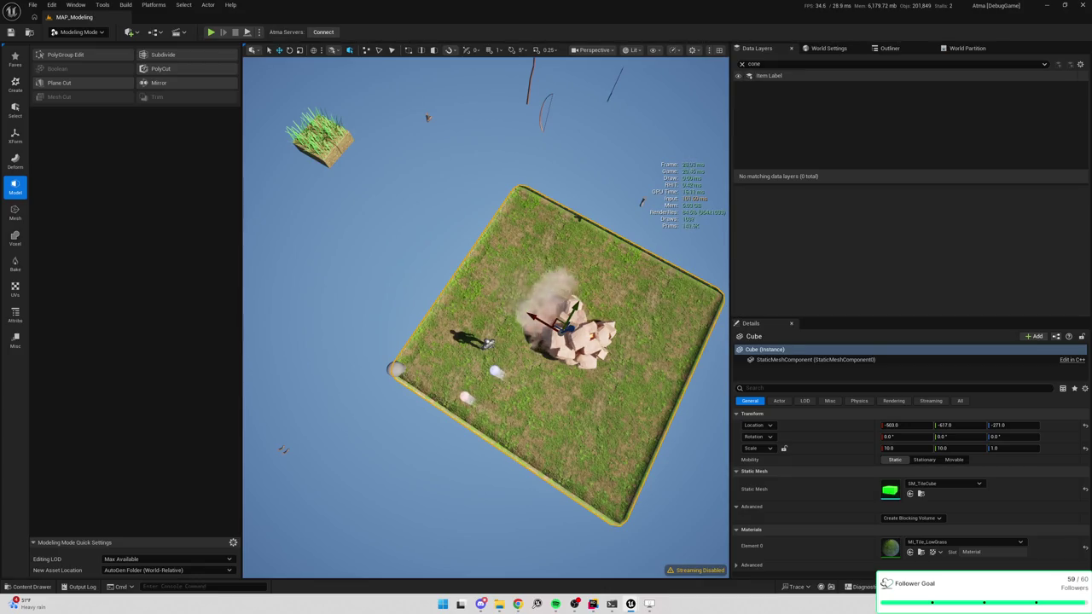
scroll(514, 315, up, 5)
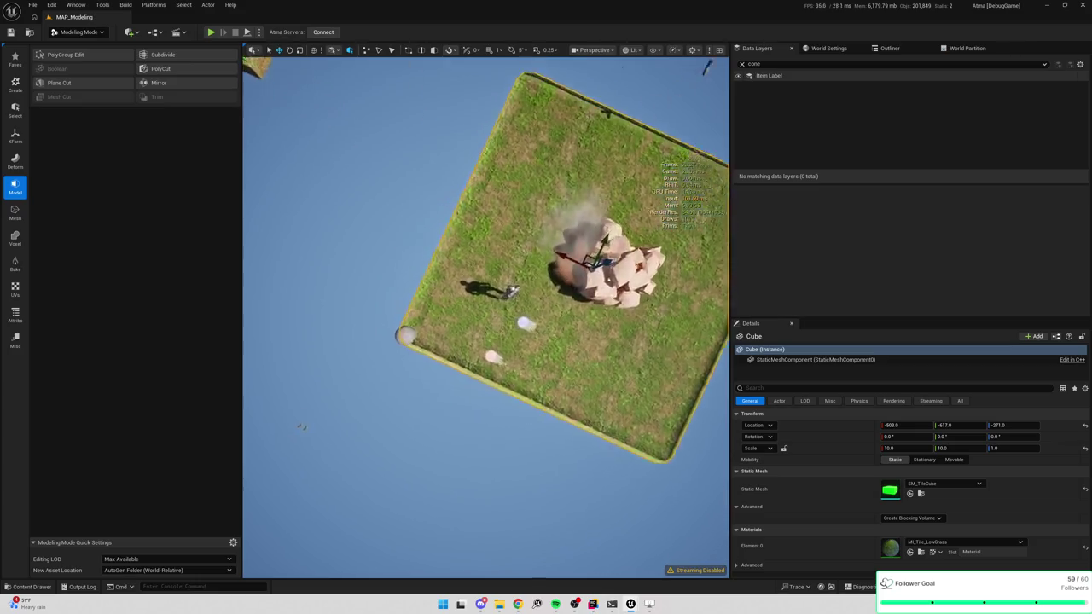
scroll(510, 308, down, 5)
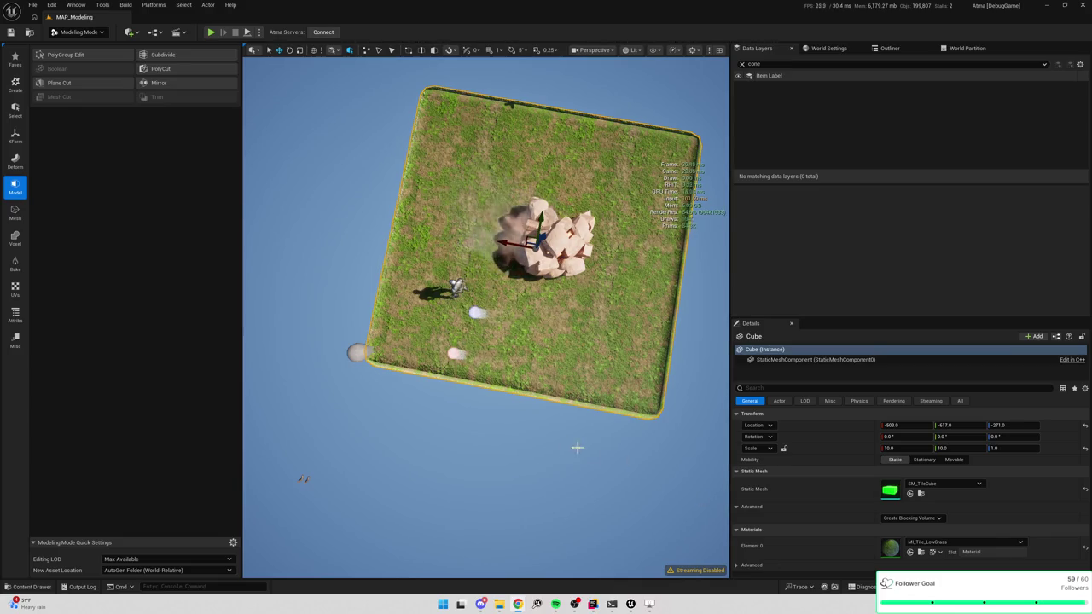
scroll(592, 453, up, 5)
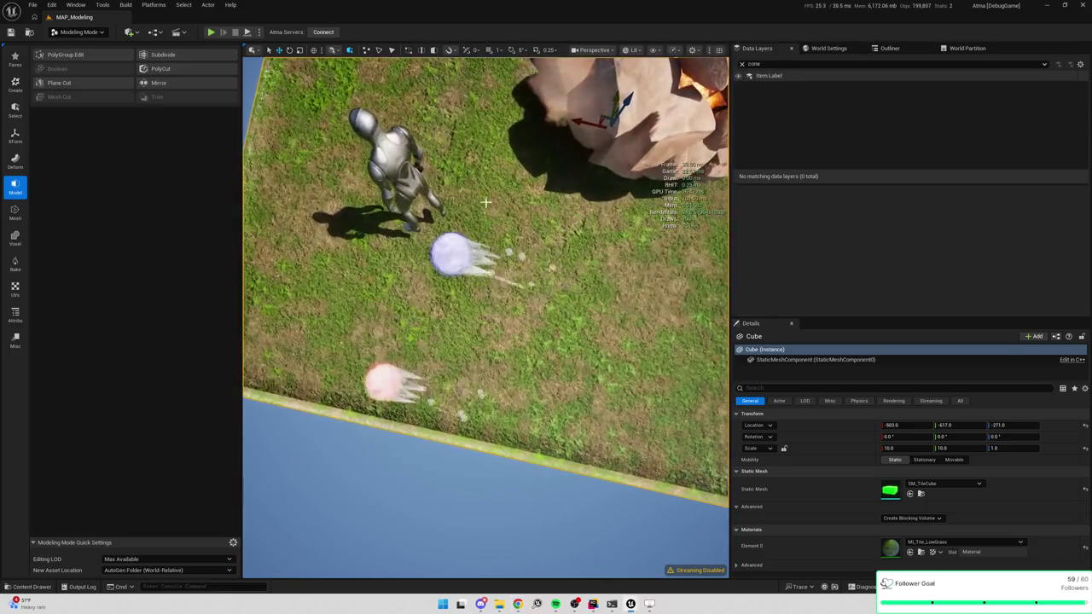
scroll(277, 474, down, 5)
scroll(277, 473, down, 3)
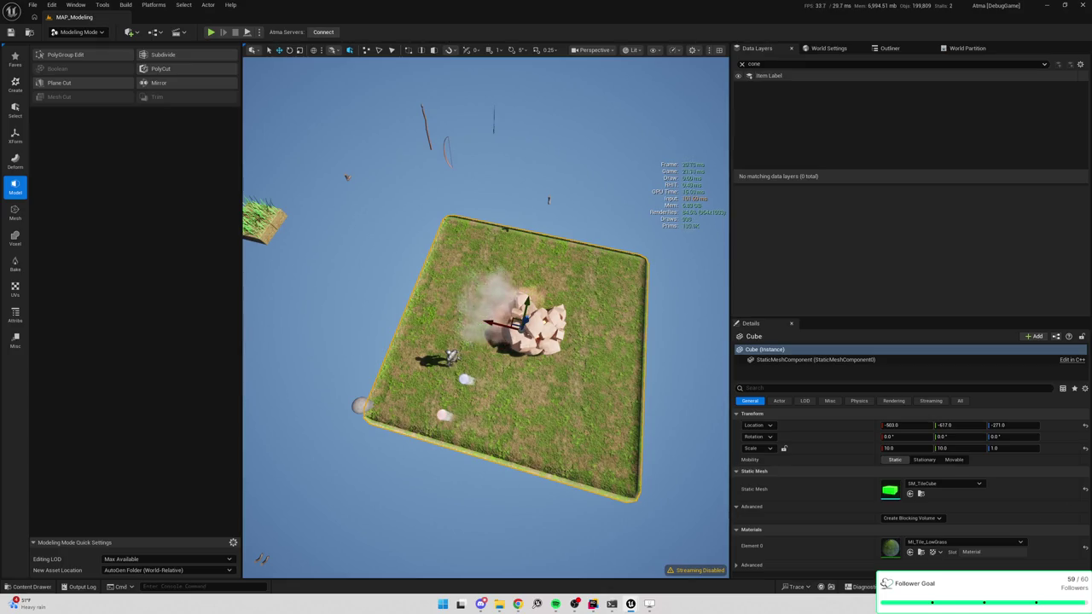
scroll(486, 311, up, 5)
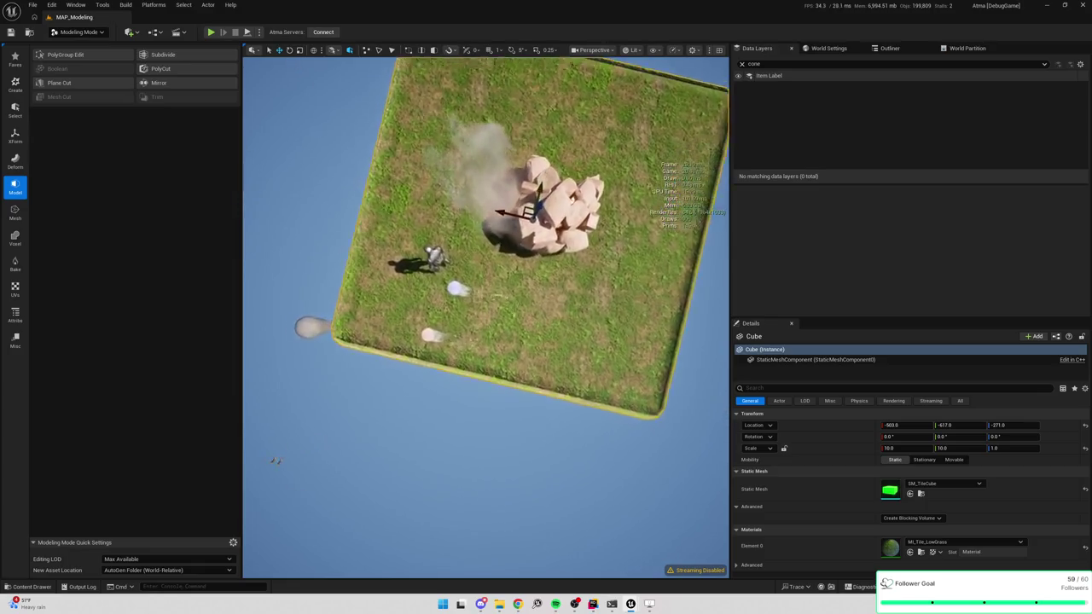
scroll(487, 315, down, 4)
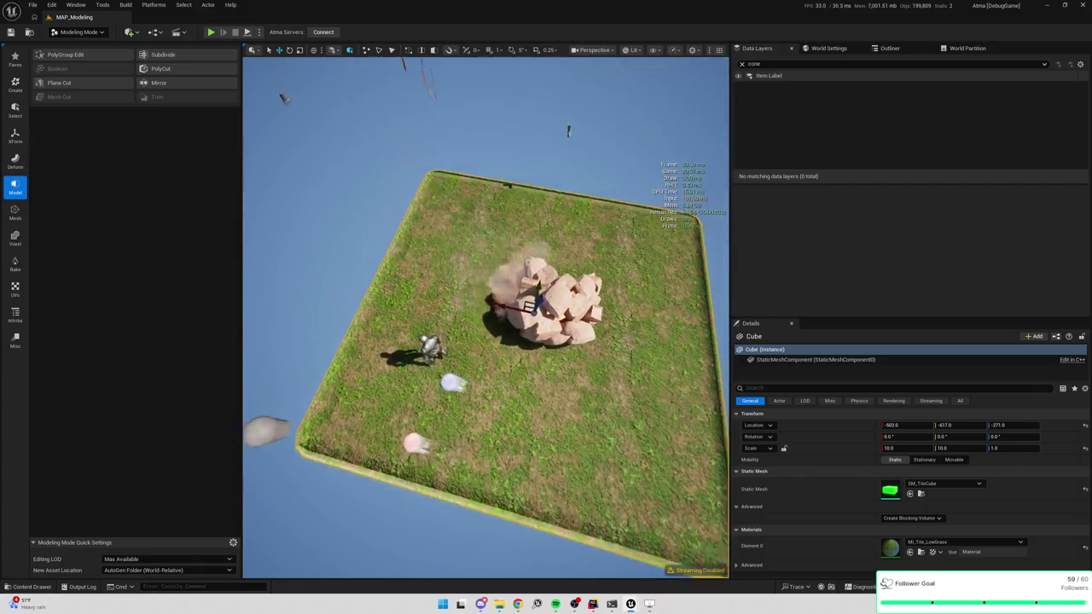
scroll(486, 315, down, 4)
scroll(644, 307, up, 1)
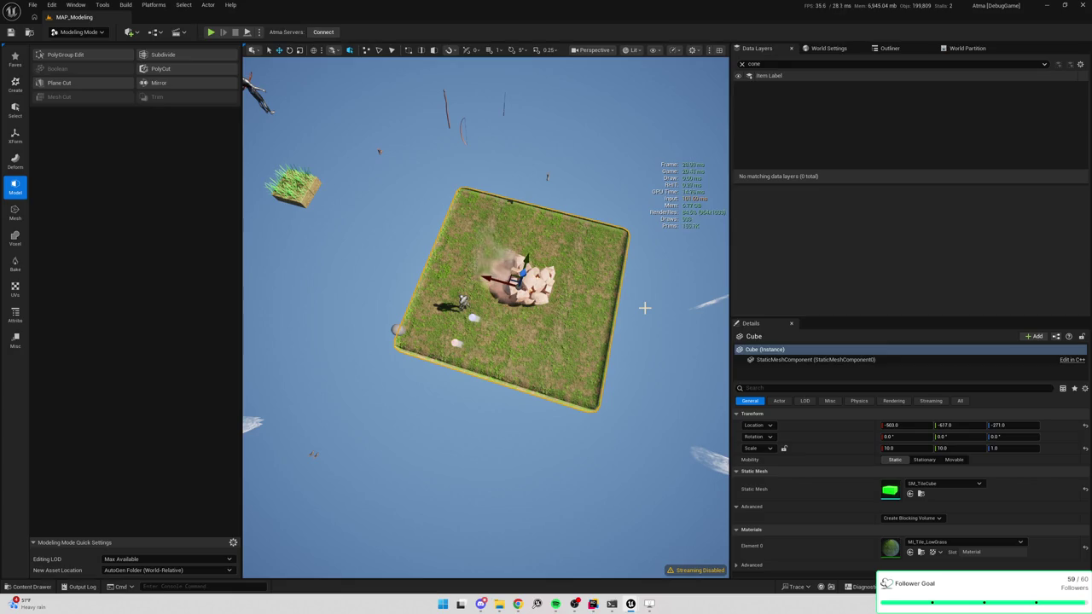
scroll(644, 308, up, 3)
scroll(487, 315, up, 5)
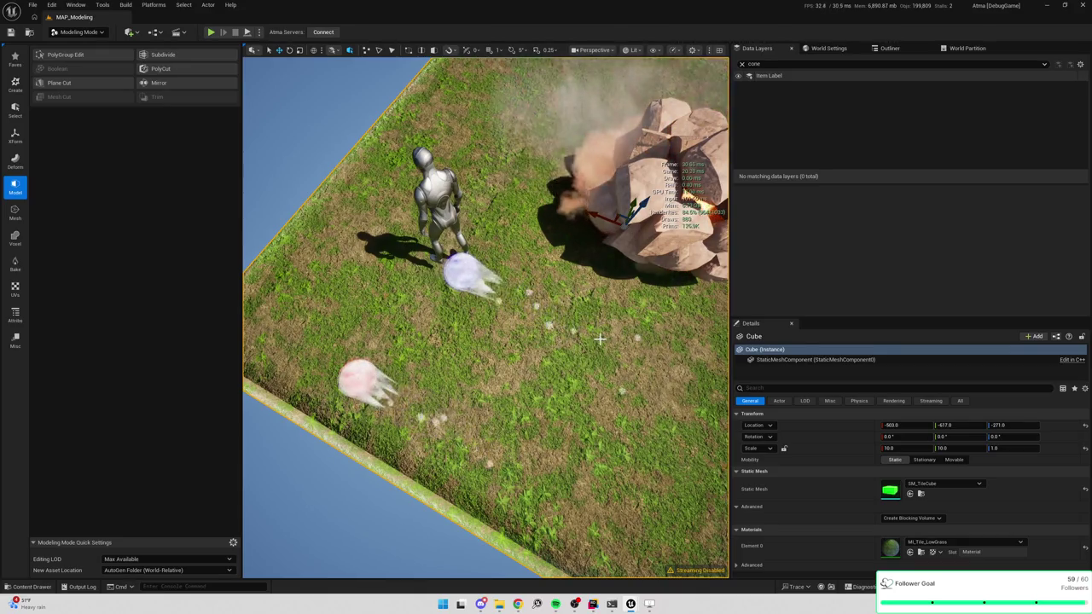
scroll(486, 318, down, 10)
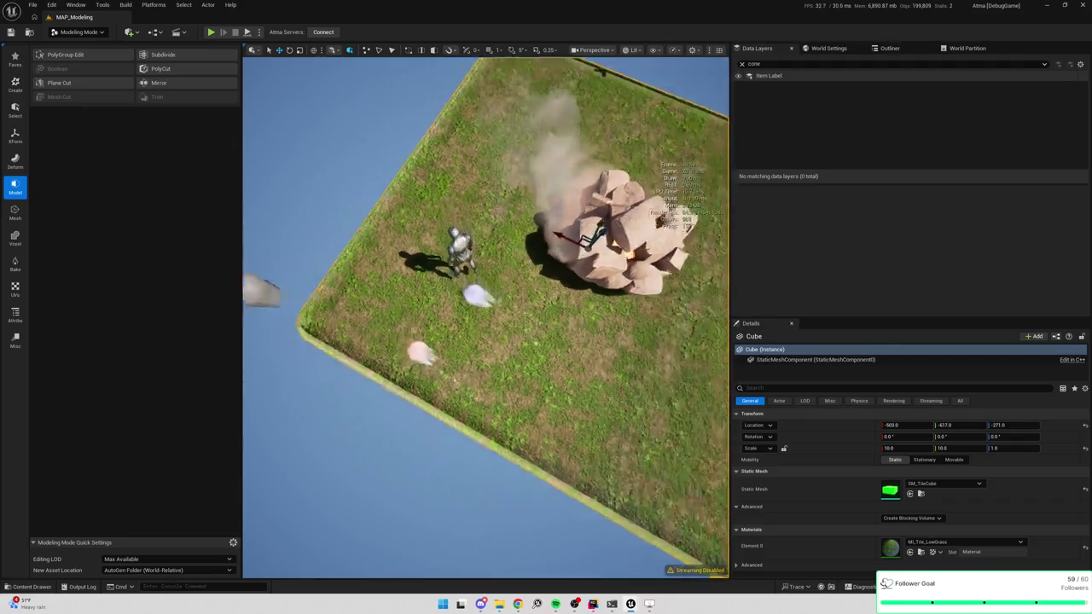
scroll(486, 317, up, 2)
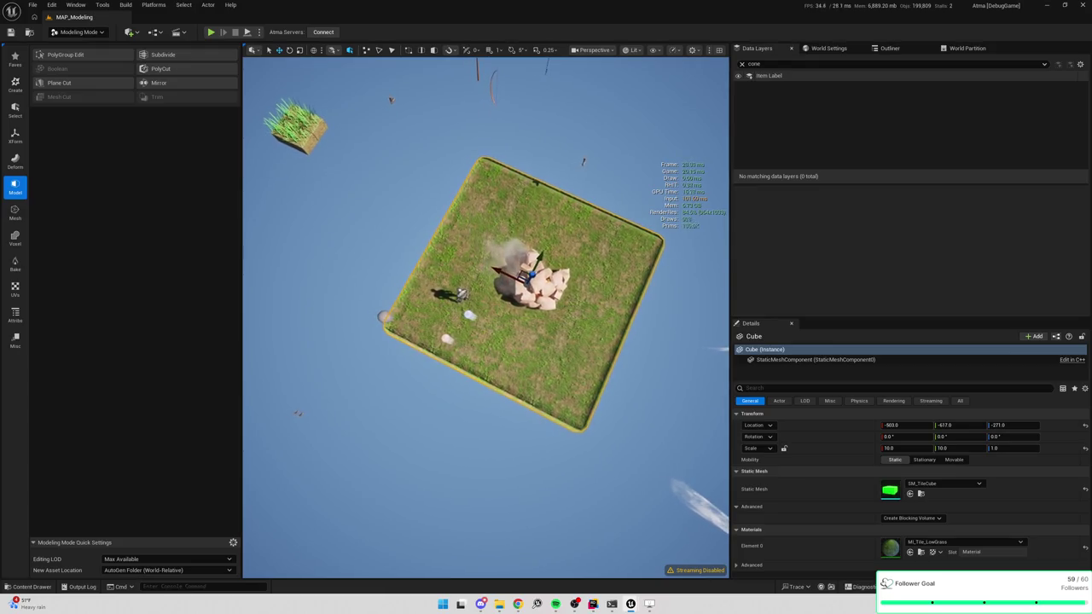
scroll(486, 318, up, 6)
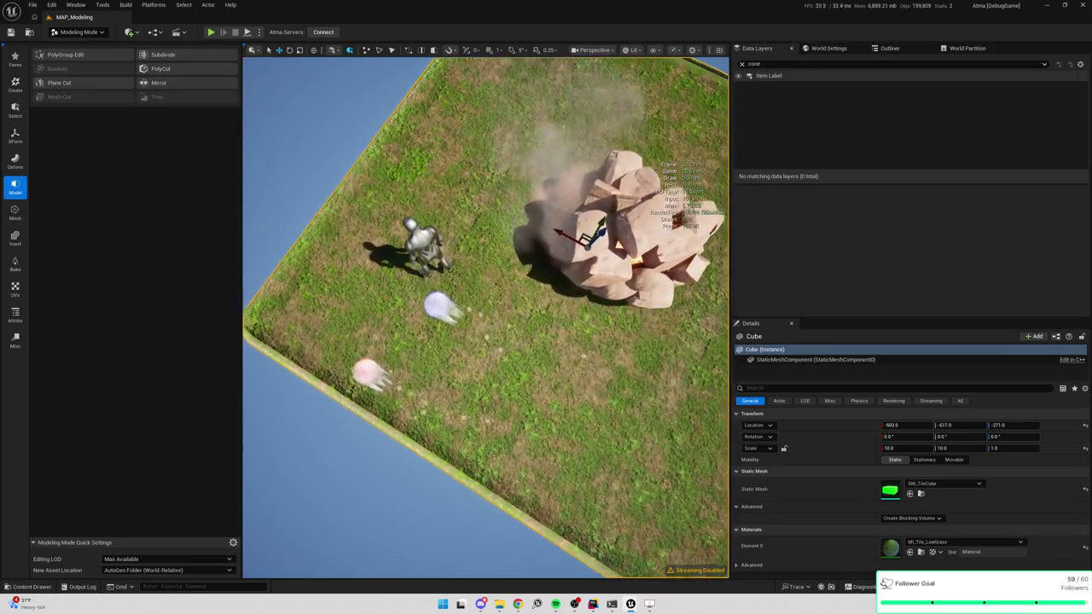
scroll(487, 317, down, 5)
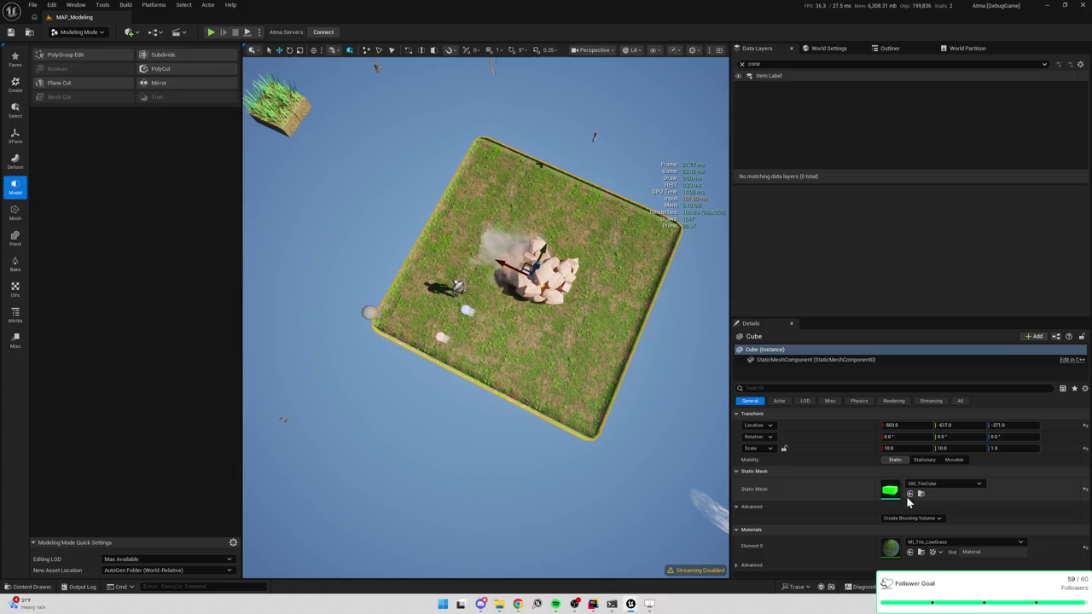
scroll(486, 316, up, 3)
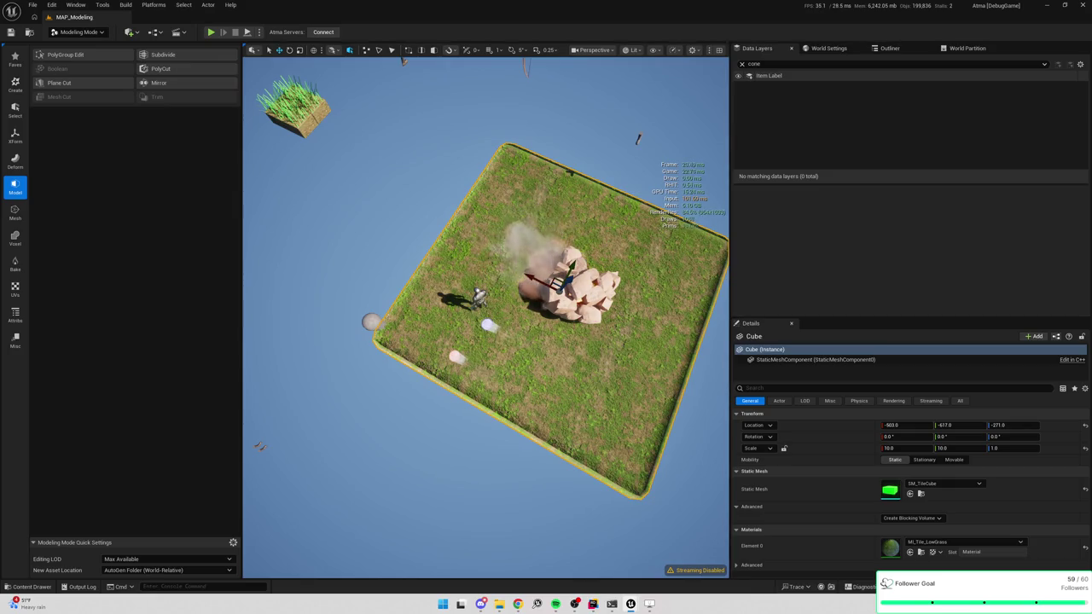
scroll(486, 315, up, 2)
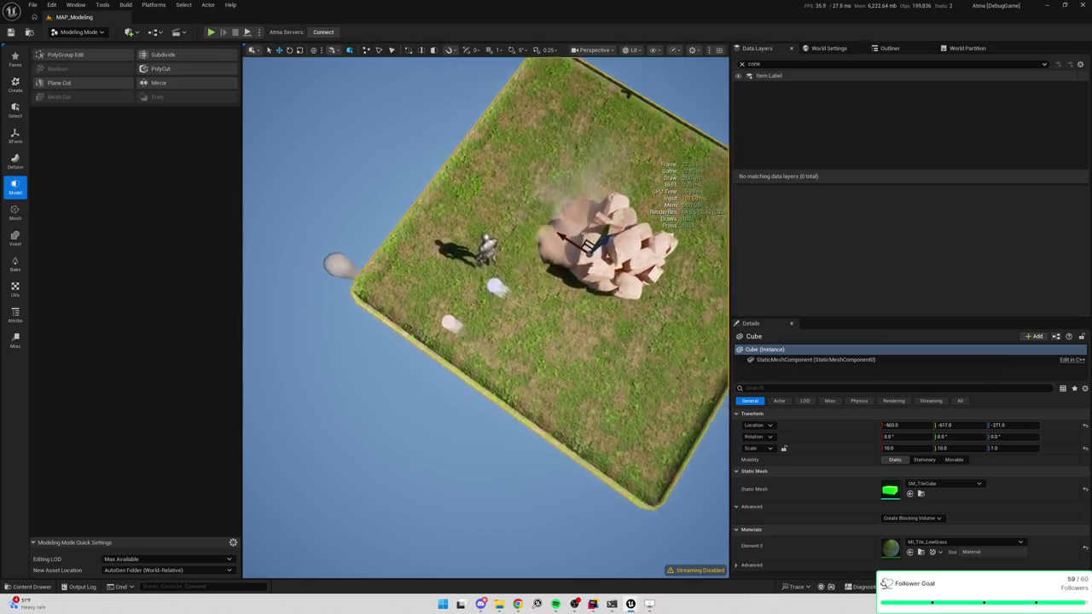
scroll(486, 316, up, 3)
scroll(486, 316, down, 5)
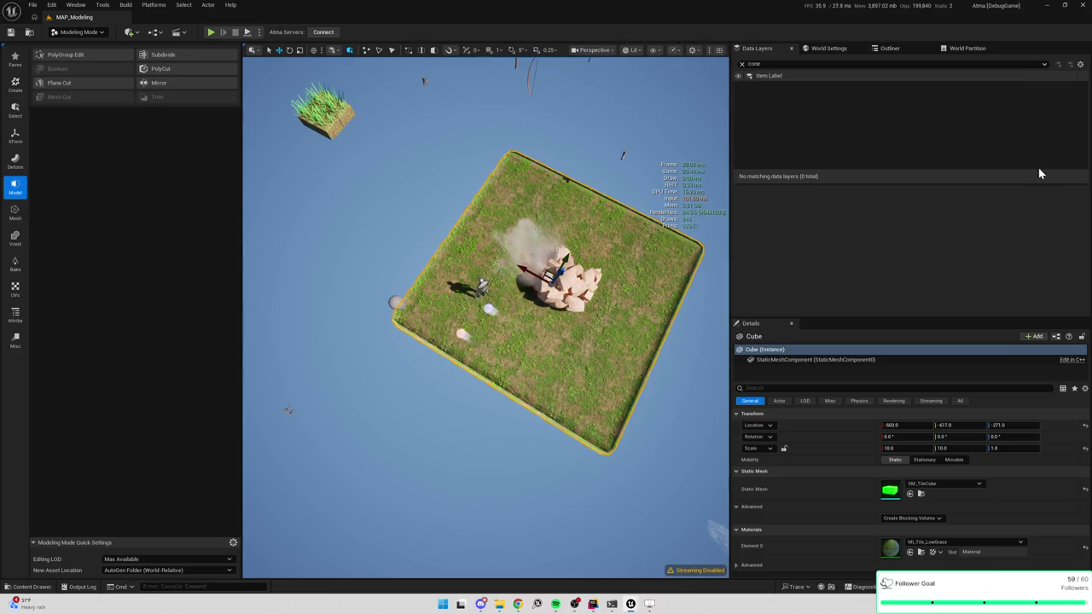
drag(639, 270, 640, 247)
scroll(657, 122, down, 5)
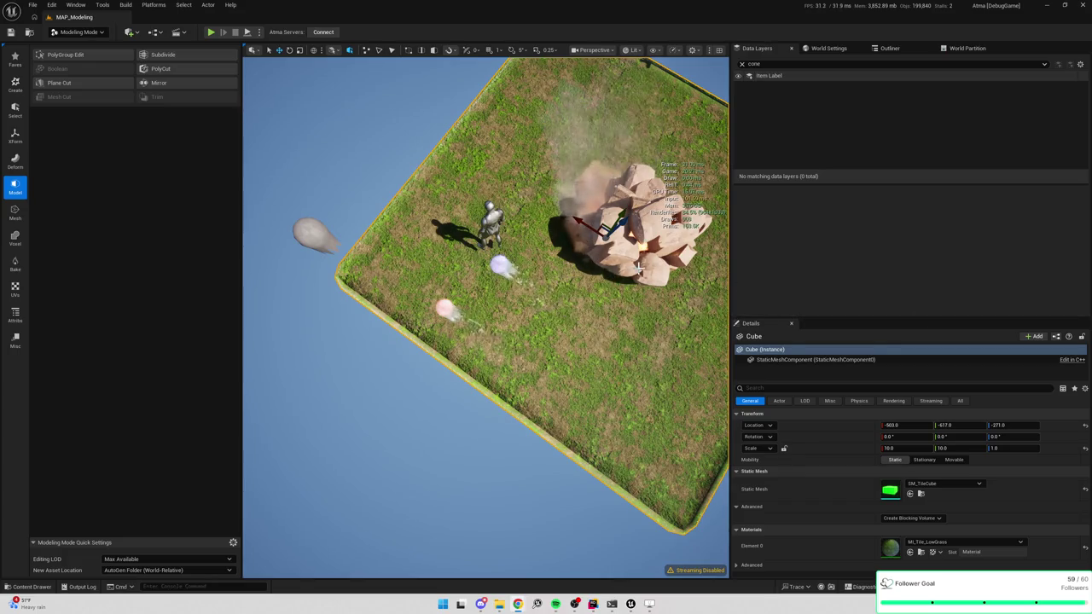
scroll(486, 315, up, 3)
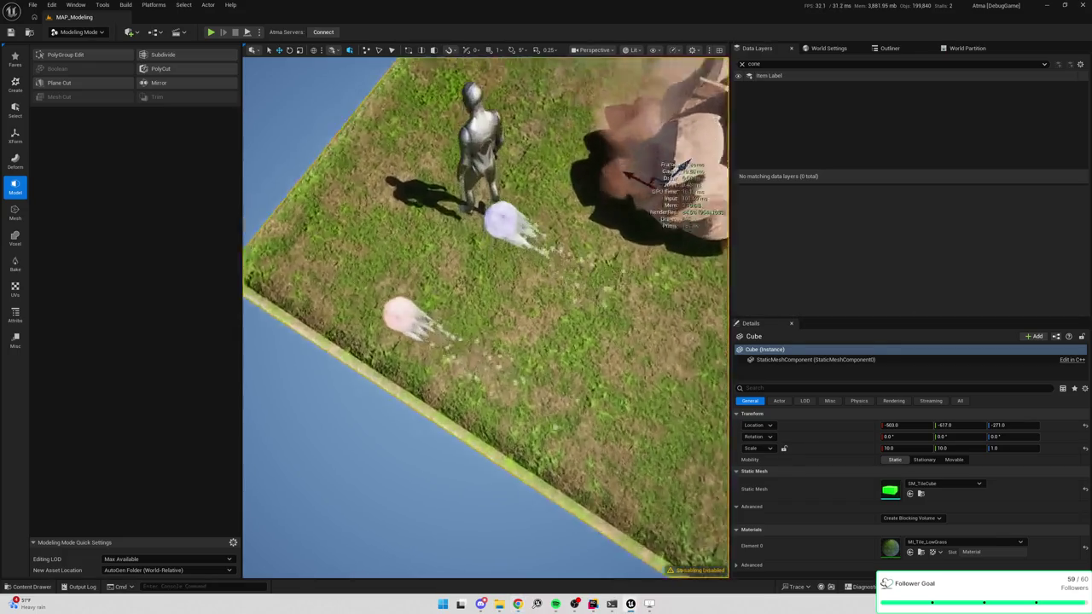
scroll(487, 316, down, 3)
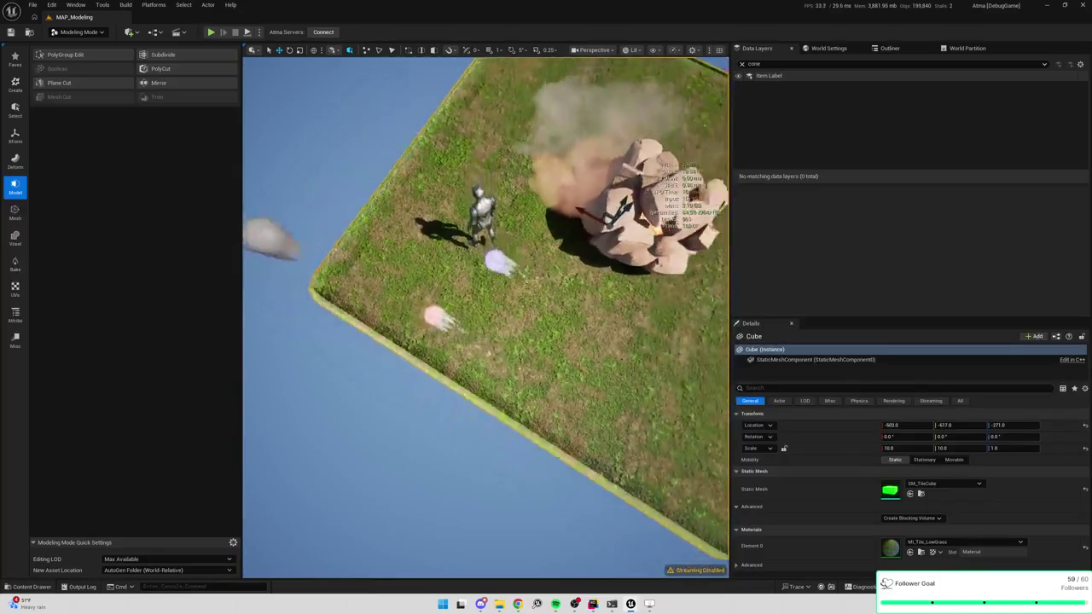
scroll(486, 316, down, 5)
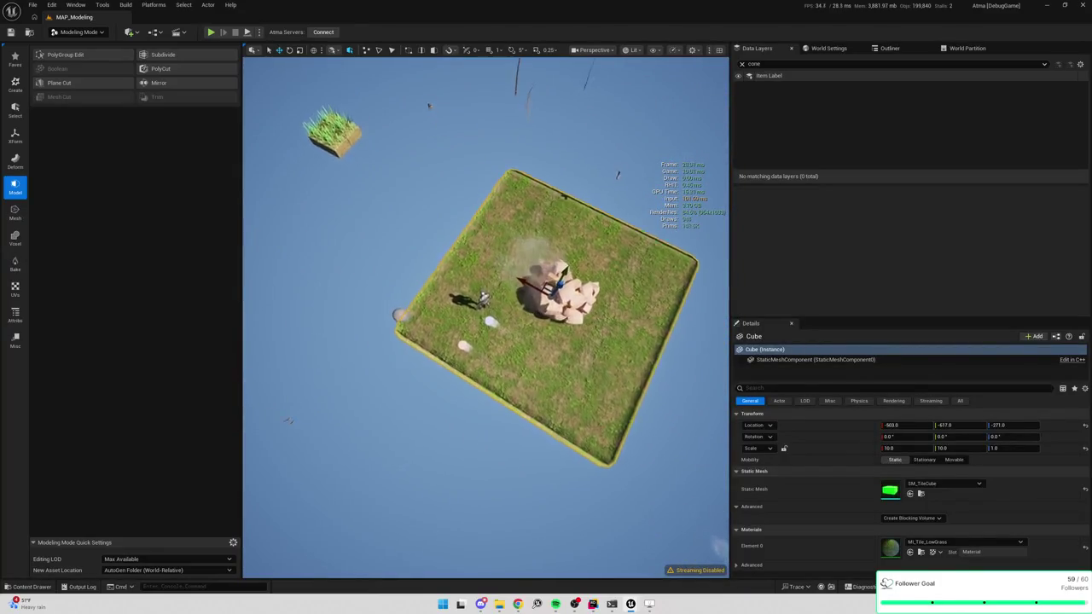
scroll(486, 316, up, 2)
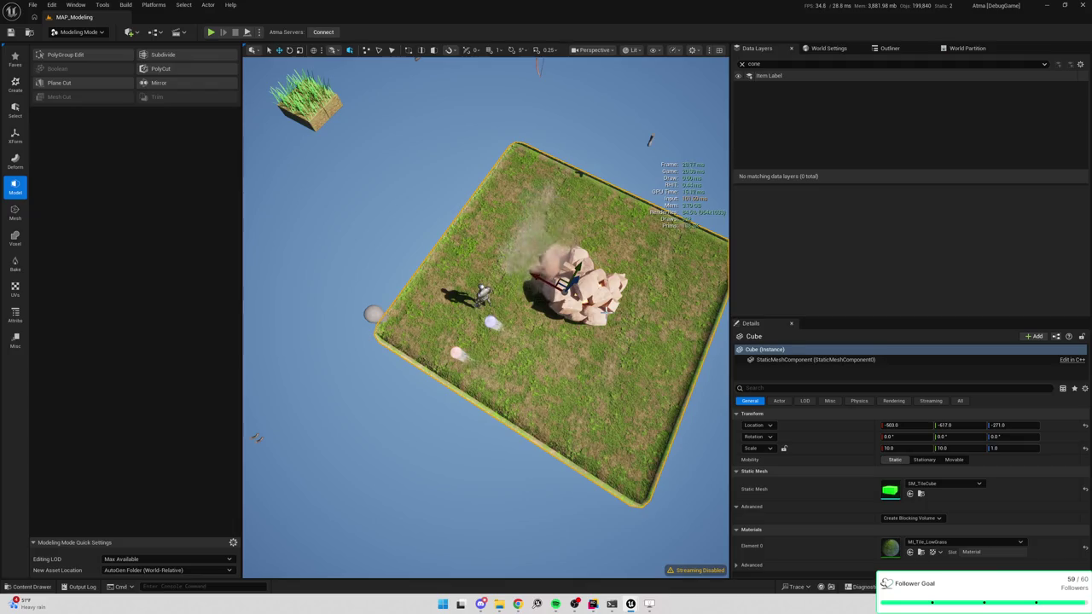
Step: Slide NS_BoltSpell along X to about -120.5, near the grass ground's left edge
click(456, 355)
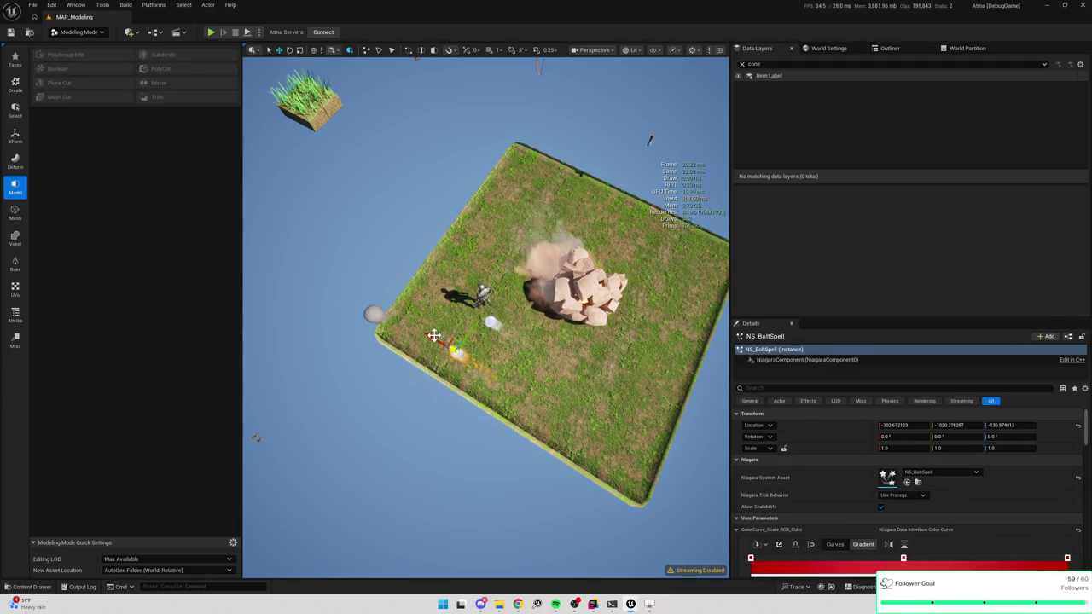
drag(435, 340, 380, 309)
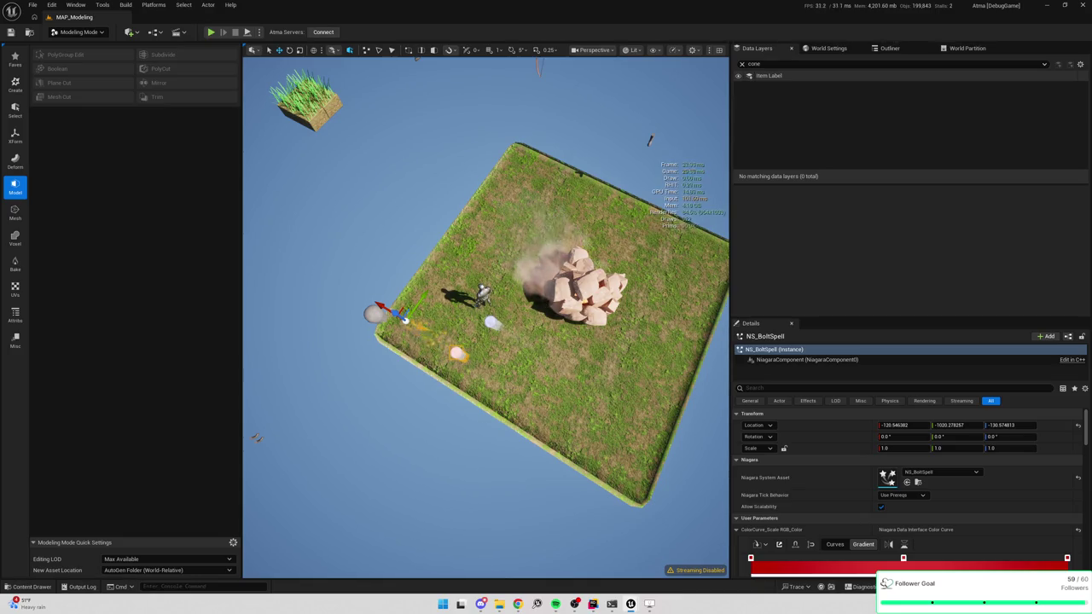
scroll(447, 441, up, 5)
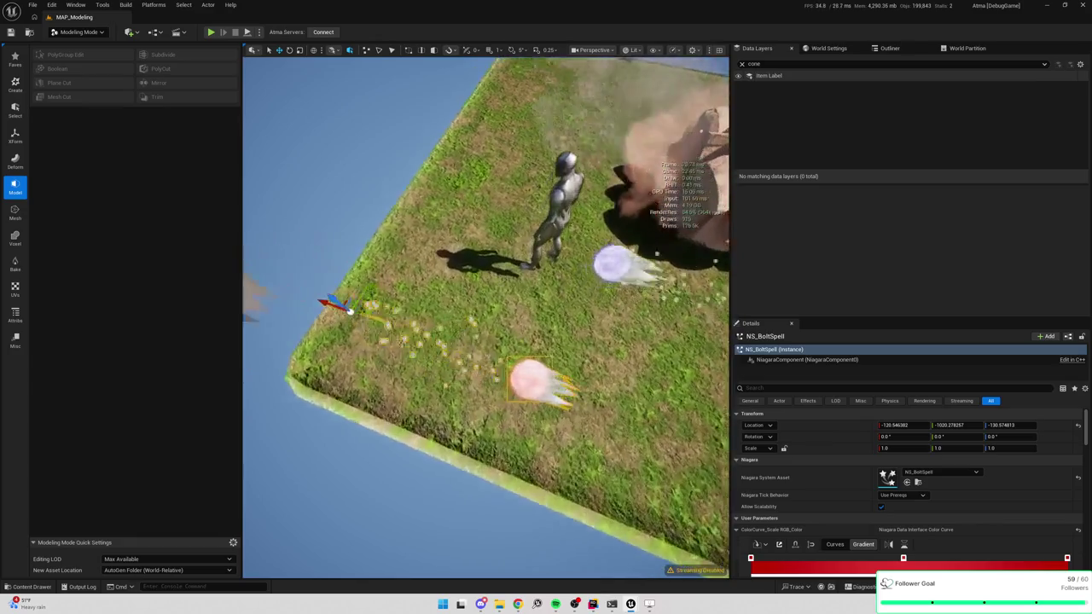
scroll(486, 316, down, 2)
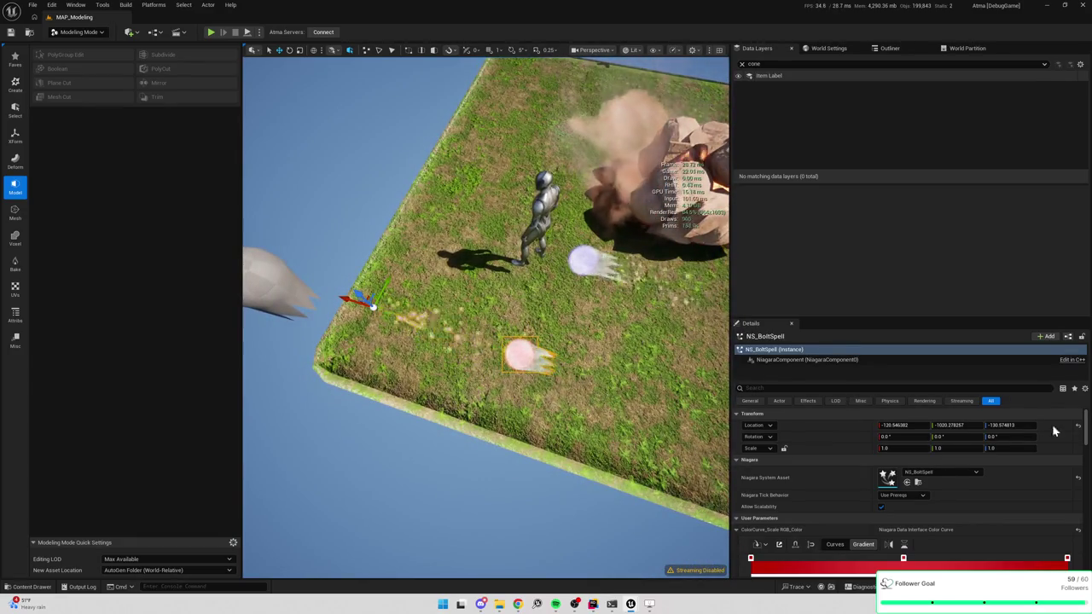
scroll(807, 504, down, 3)
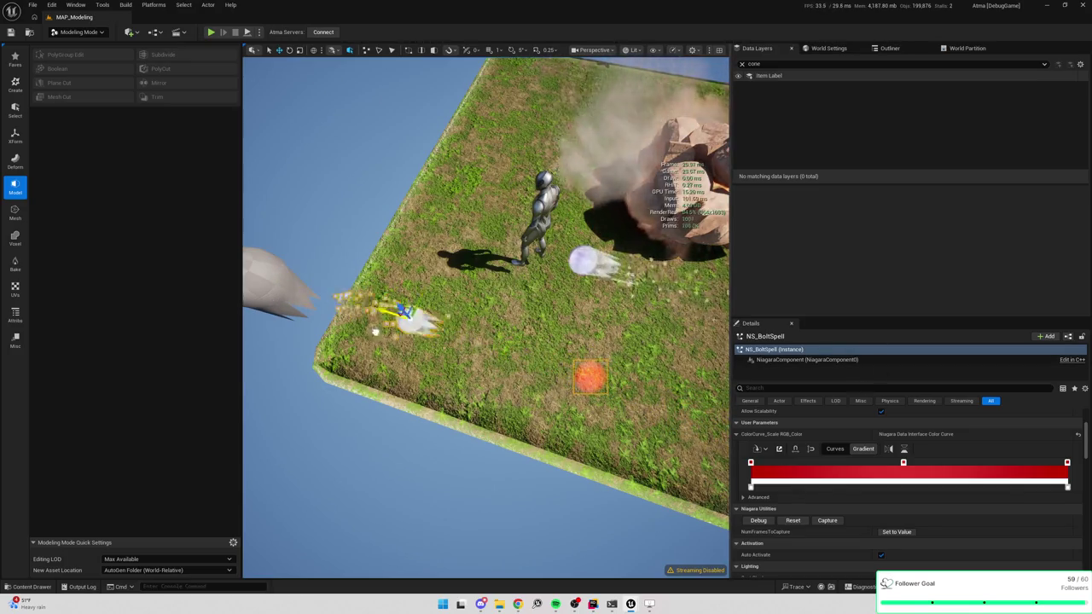
drag(518, 386, 245, 445)
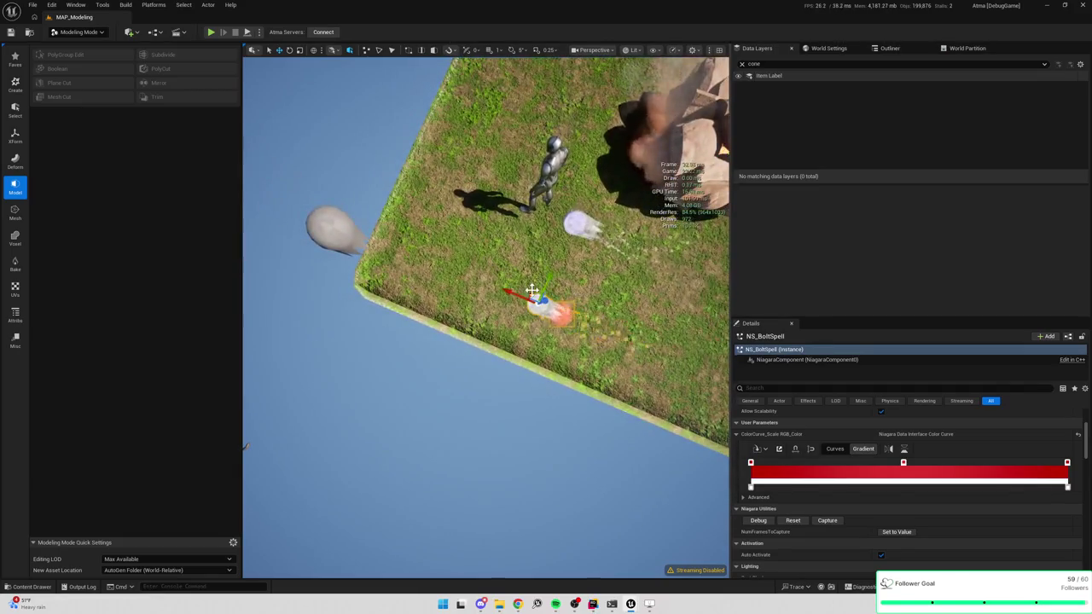